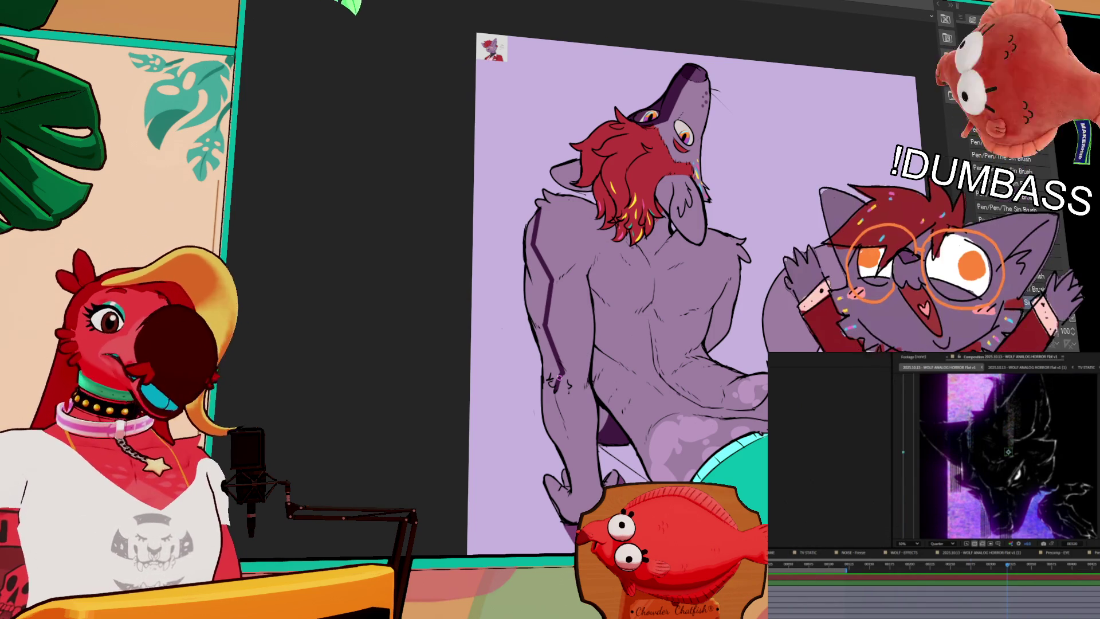
Preview the TV STATIC composition in the other window, then switch back to the wolf.
{"action": "left_click_drag", "start_coordinate": [652, 218], "coordinate": [669, 186]}
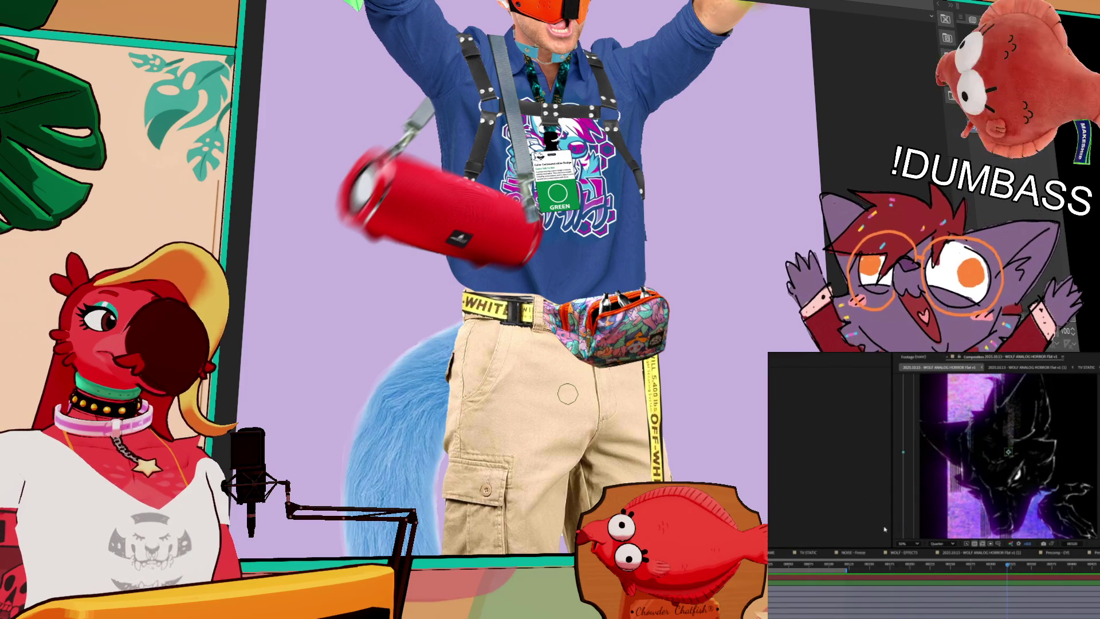
{"action": "key", "text": "ctrl+w"}
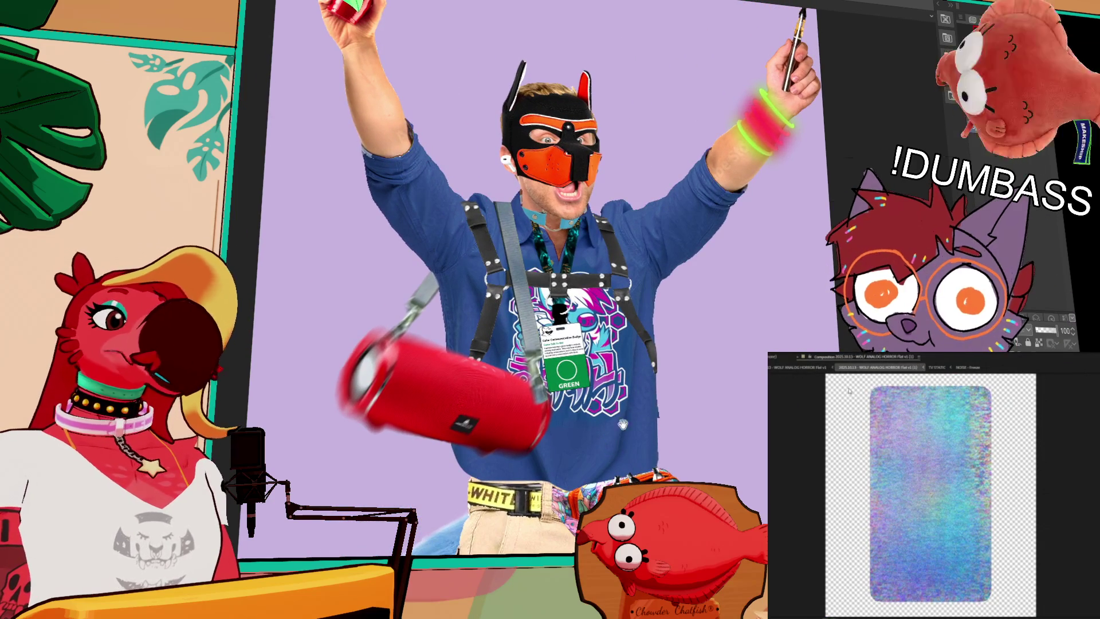
{"action": "left_click", "coordinate": [937, 367]}
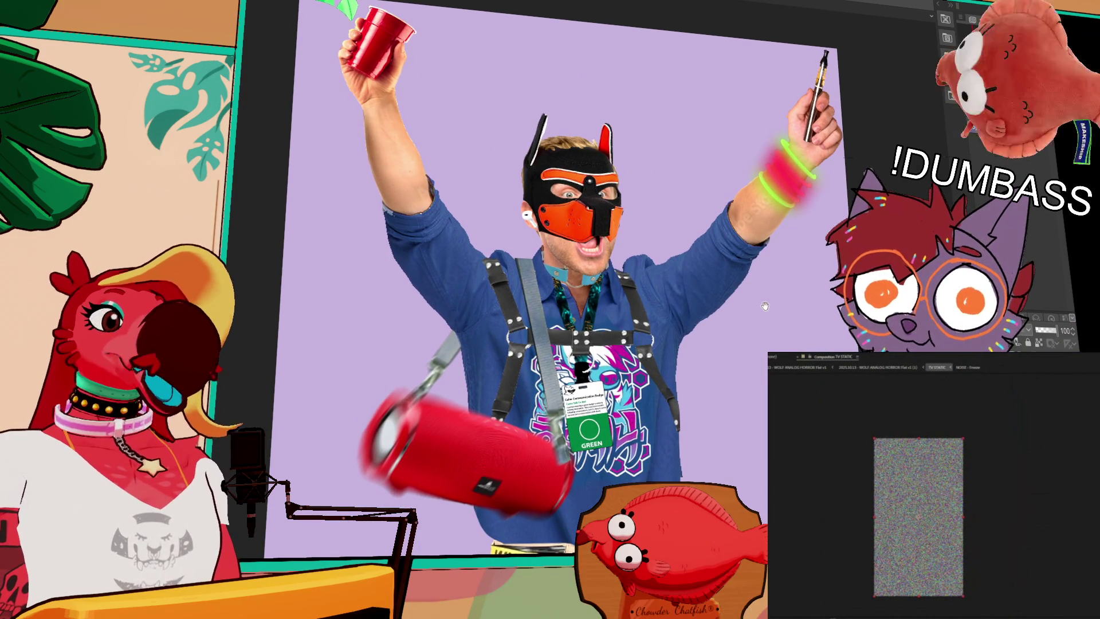
{"action": "left_click", "coordinate": [865, 369]}
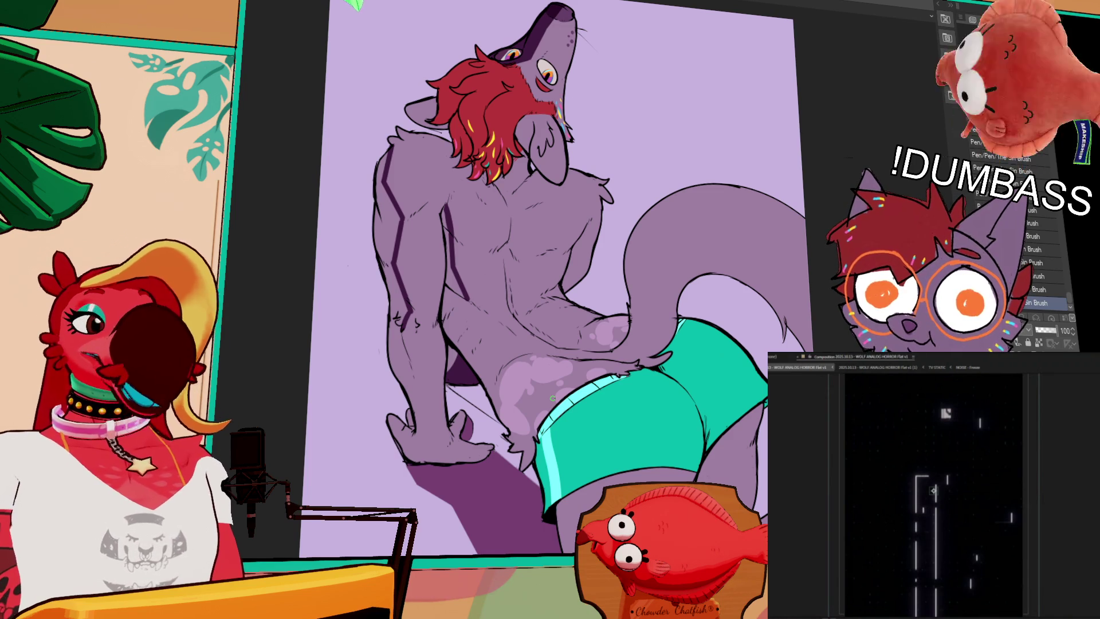
Draw the dark shadow line down the wolf's back, redoing the stroke once.
{"action": "left_click_drag", "start_coordinate": [675, 332], "coordinate": [787, 321]}
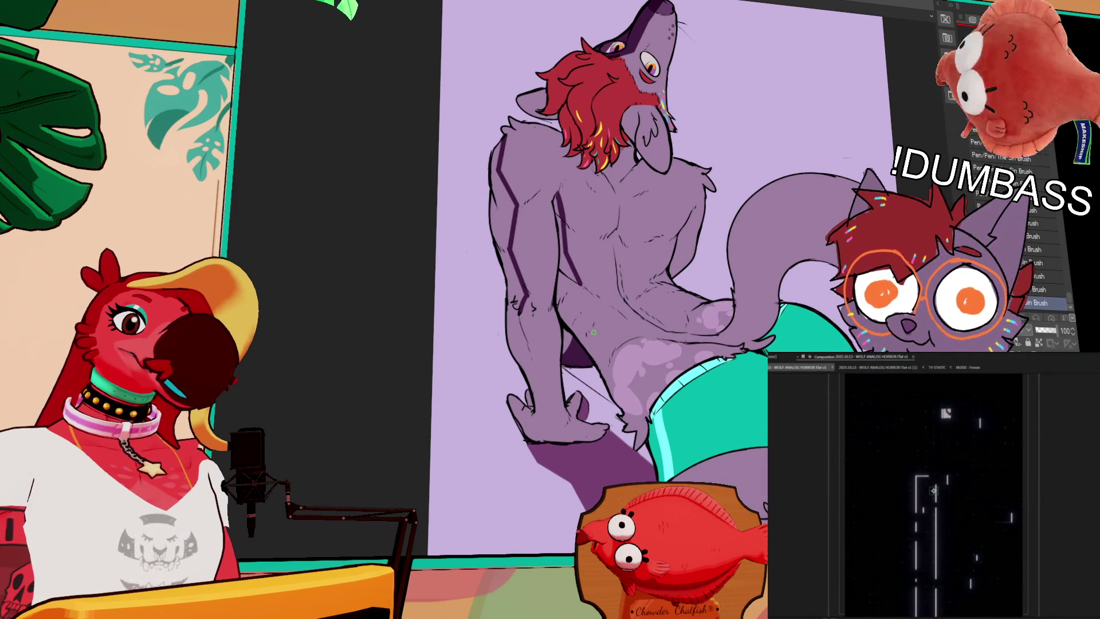
{"action": "left_click_drag", "start_coordinate": [577, 282], "coordinate": [592, 325]}
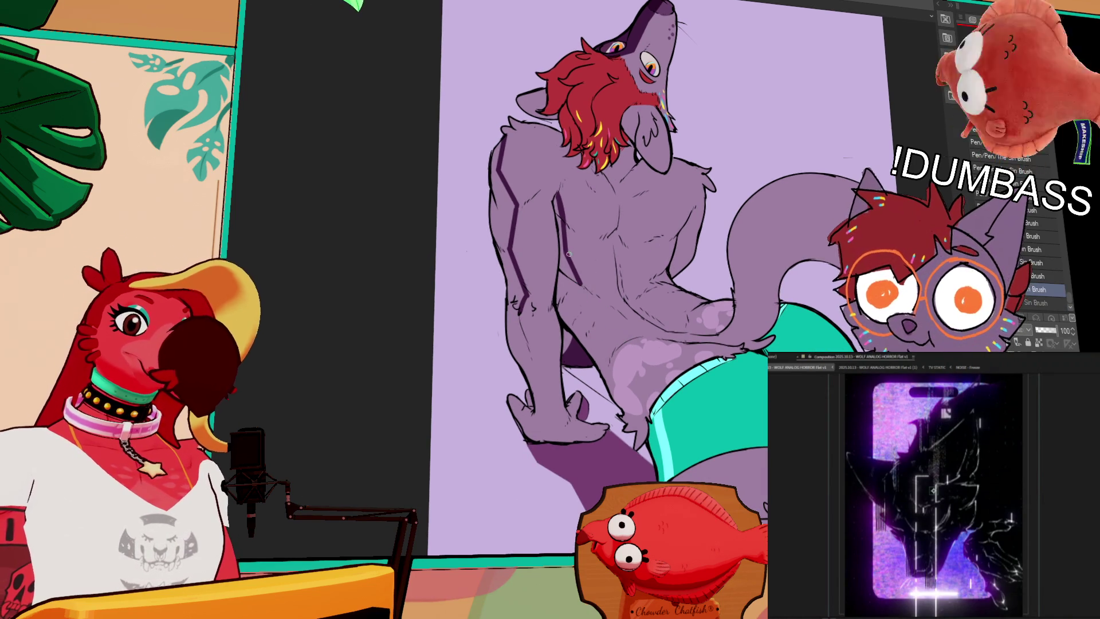
{"action": "key", "text": "ctrl+z"}
{"action": "left_click_drag", "start_coordinate": [569, 257], "coordinate": [618, 351]}
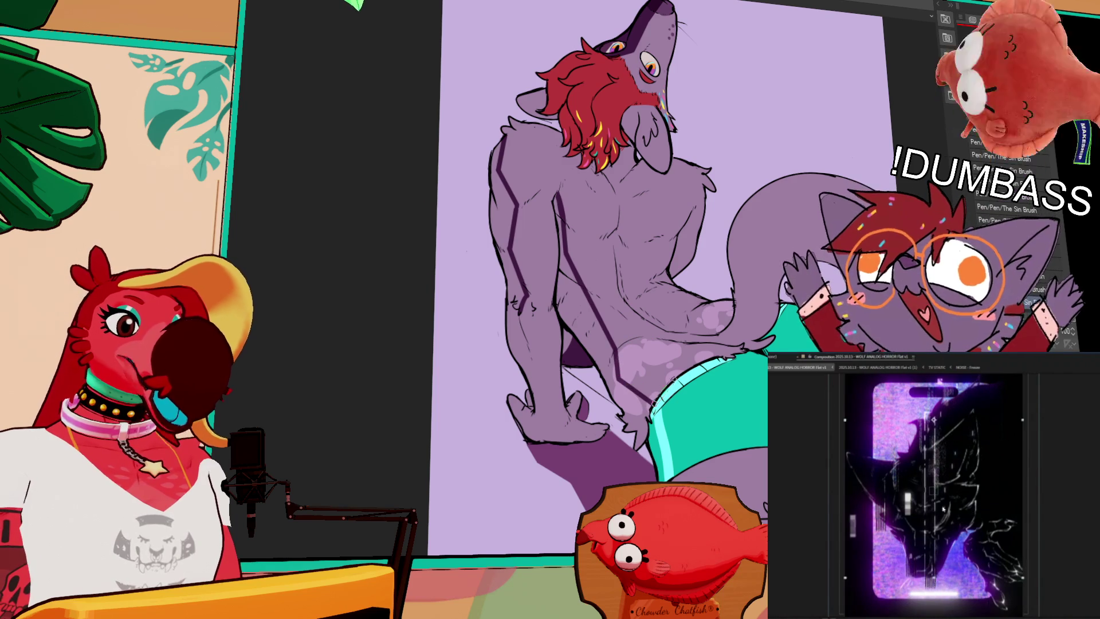
Hide the colour fill layers so only lineart and shadows show.
{"action": "mouse_move", "coordinate": [828, 296]}
{"action": "left_mouse_down"}
{"action": "mouse_move", "coordinate": [783, 288]}
{"action": "mouse_move", "coordinate": [752, 318]}
{"action": "left_mouse_up"}
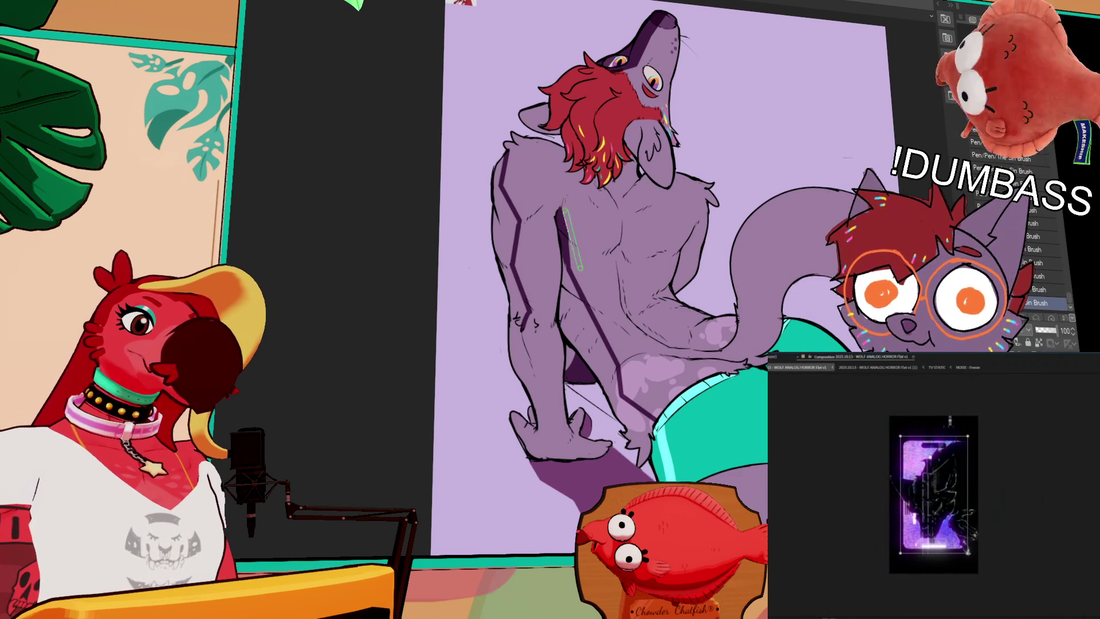
{"action": "left_click_drag", "start_coordinate": [788, 184], "coordinate": [822, 149]}
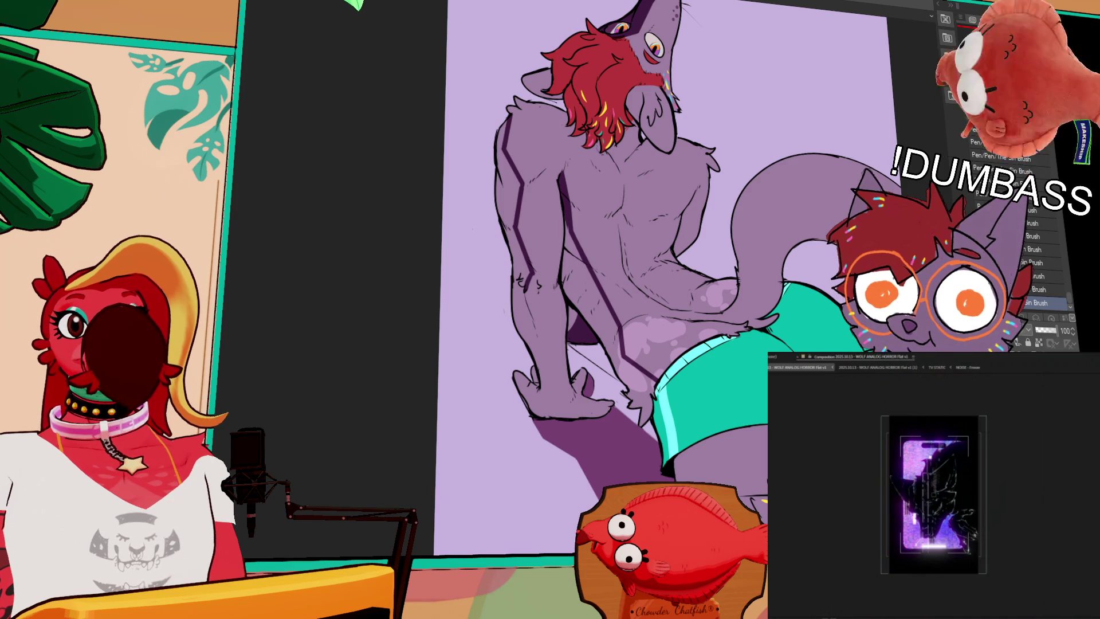
{"action": "key", "text": "ctrl+minus"}
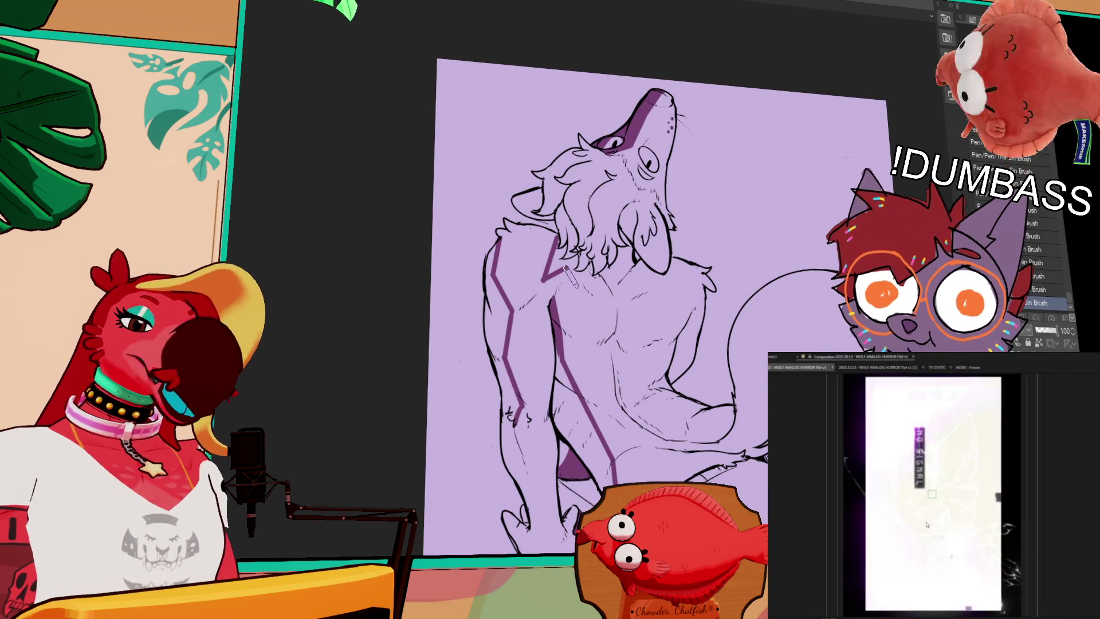
Outline a zigzag shadow shape on the wolf's chest and fill it dark purple.
{"action": "mouse_move", "coordinate": [542, 280]}
{"action": "left_mouse_down"}
{"action": "mouse_move", "coordinate": [567, 265]}
{"action": "mouse_move", "coordinate": [610, 294]}
{"action": "mouse_move", "coordinate": [643, 260]}
{"action": "left_mouse_up"}
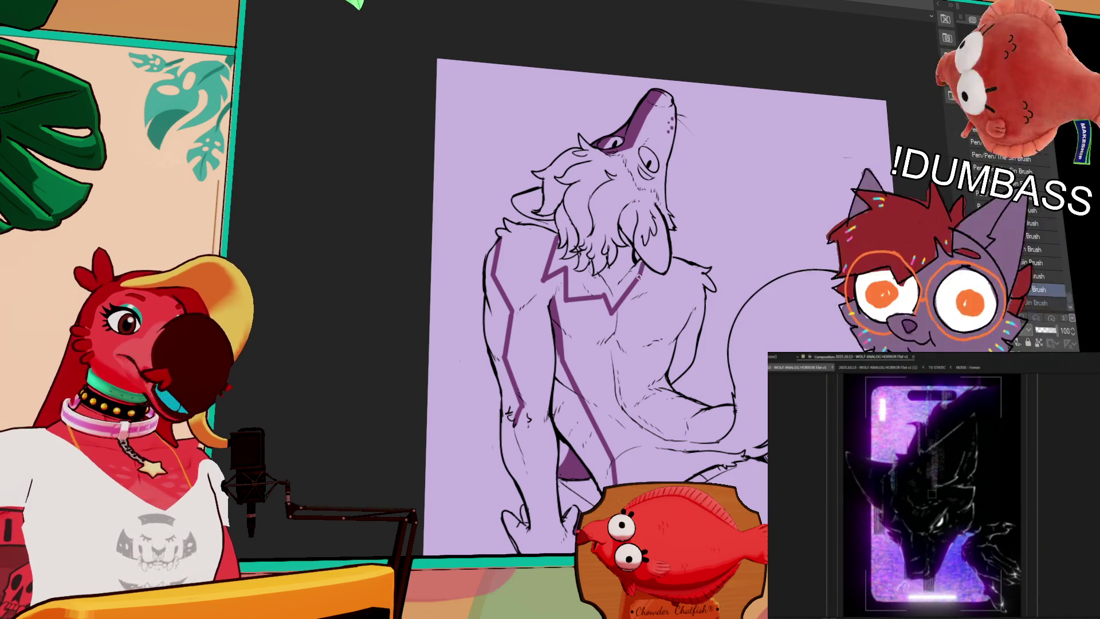
{"action": "scroll", "coordinate": [663, 262], "scroll_direction": "down", "scroll_amount": 1}
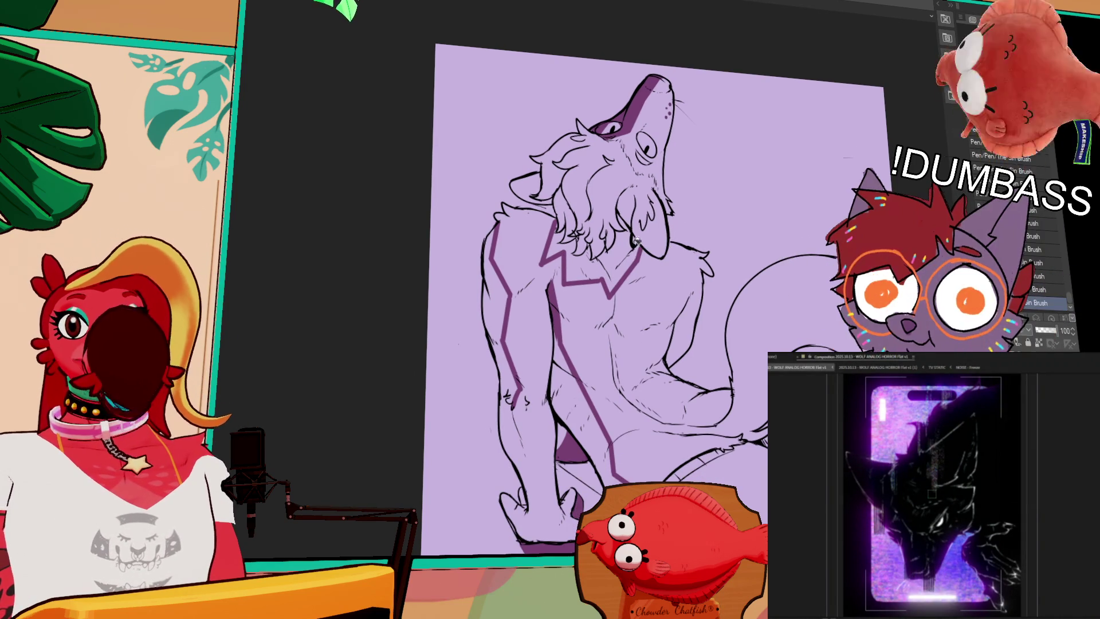
{"action": "left_click", "coordinate": [618, 264]}
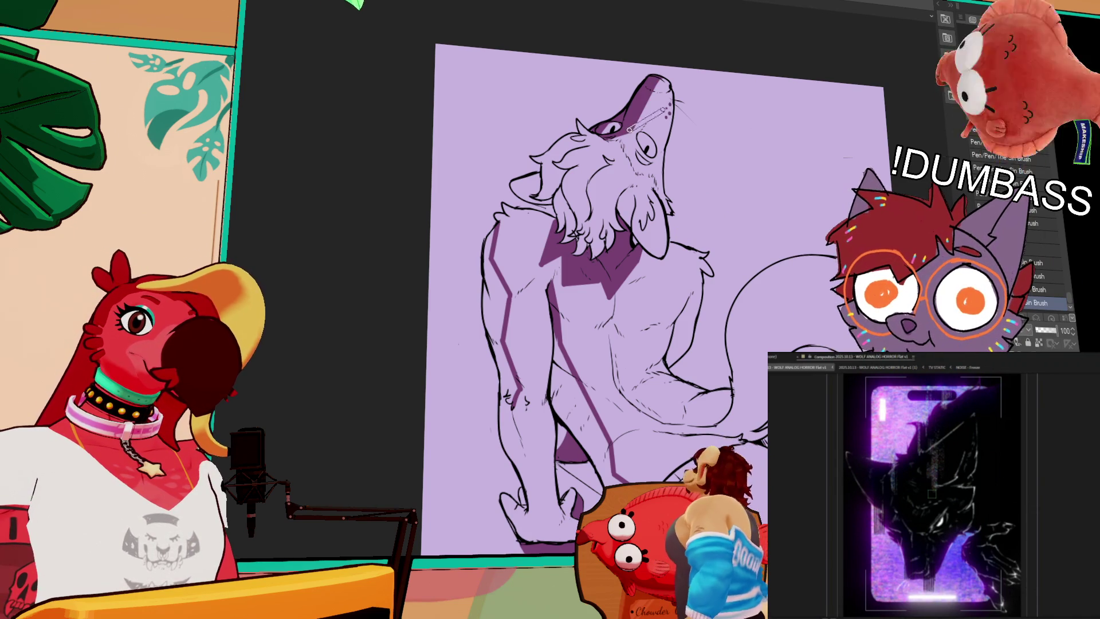
Draw shadow strokes down the wolf's arm and along its hand.
{"action": "scroll", "coordinate": [808, 175], "scroll_direction": "down", "scroll_amount": 2}
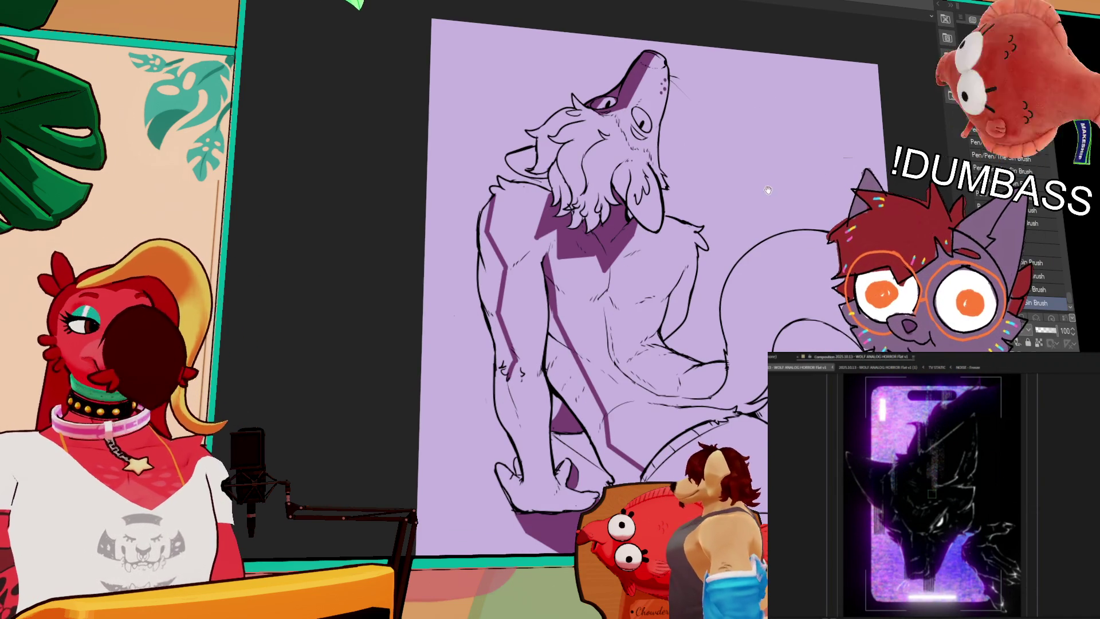
{"action": "left_click_drag", "start_coordinate": [768, 185], "coordinate": [756, 127]}
{"action": "left_click_drag", "start_coordinate": [650, 192], "coordinate": [648, 200]}
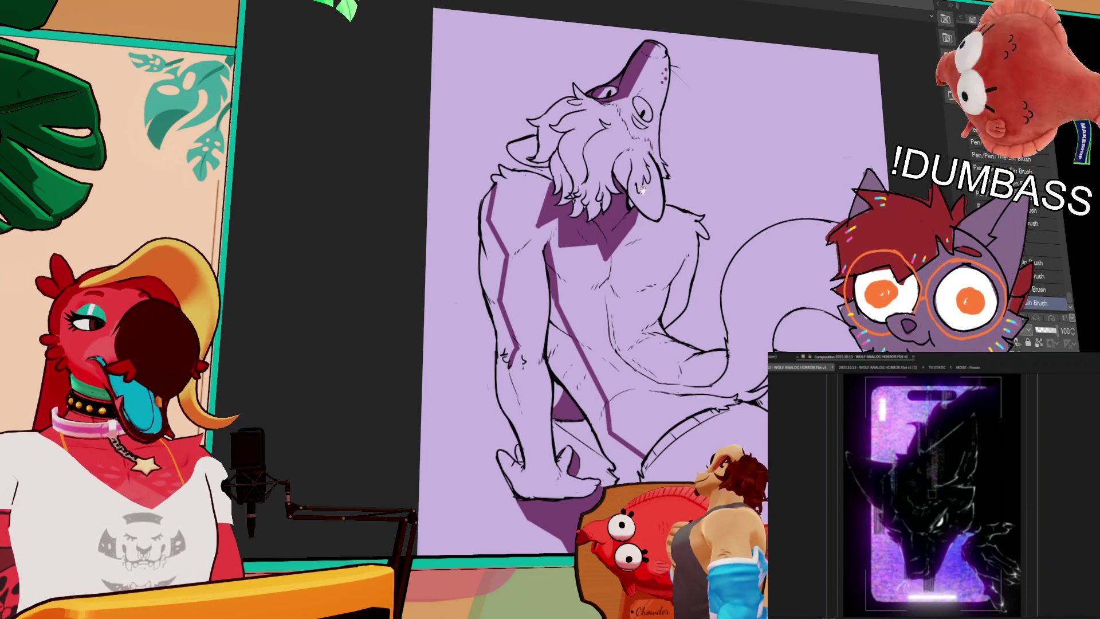
{"action": "scroll", "coordinate": [683, 284], "scroll_direction": "down", "scroll_amount": 1}
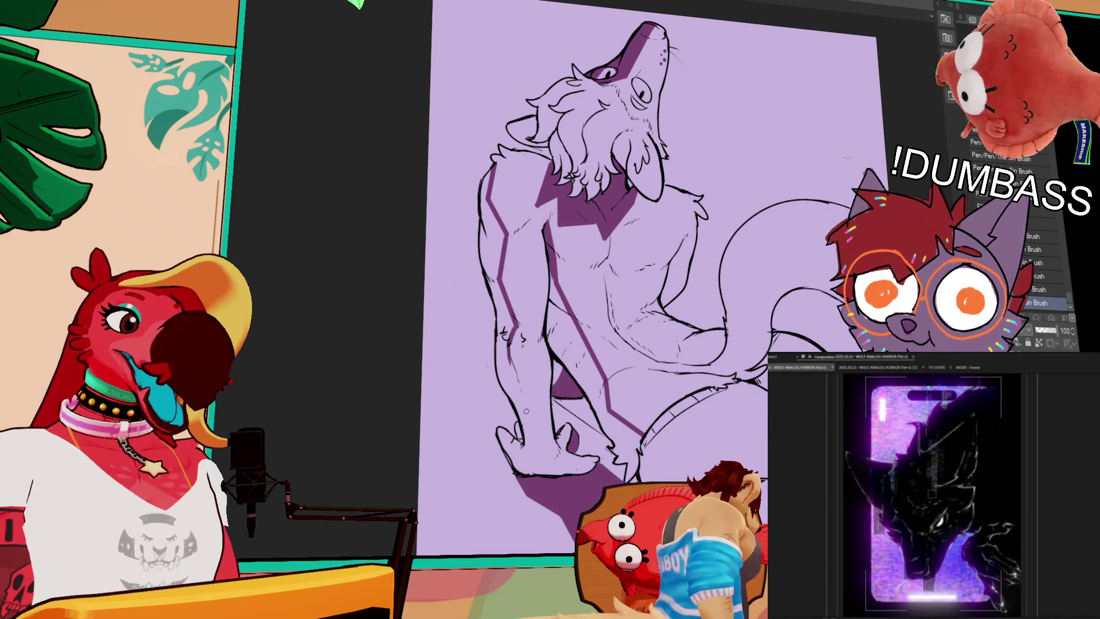
{"action": "mouse_move", "coordinate": [507, 348]}
{"action": "left_mouse_down"}
{"action": "mouse_move", "coordinate": [536, 442]}
{"action": "mouse_move", "coordinate": [509, 352]}
{"action": "left_mouse_up"}
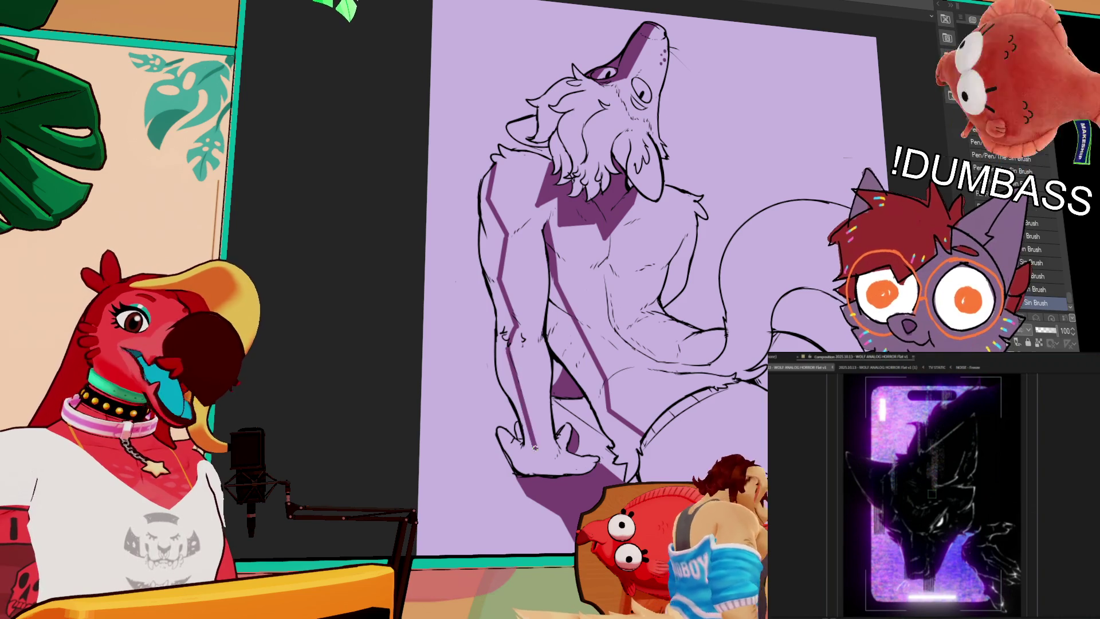
{"action": "scroll", "coordinate": [621, 314], "scroll_direction": "down", "scroll_amount": 1}
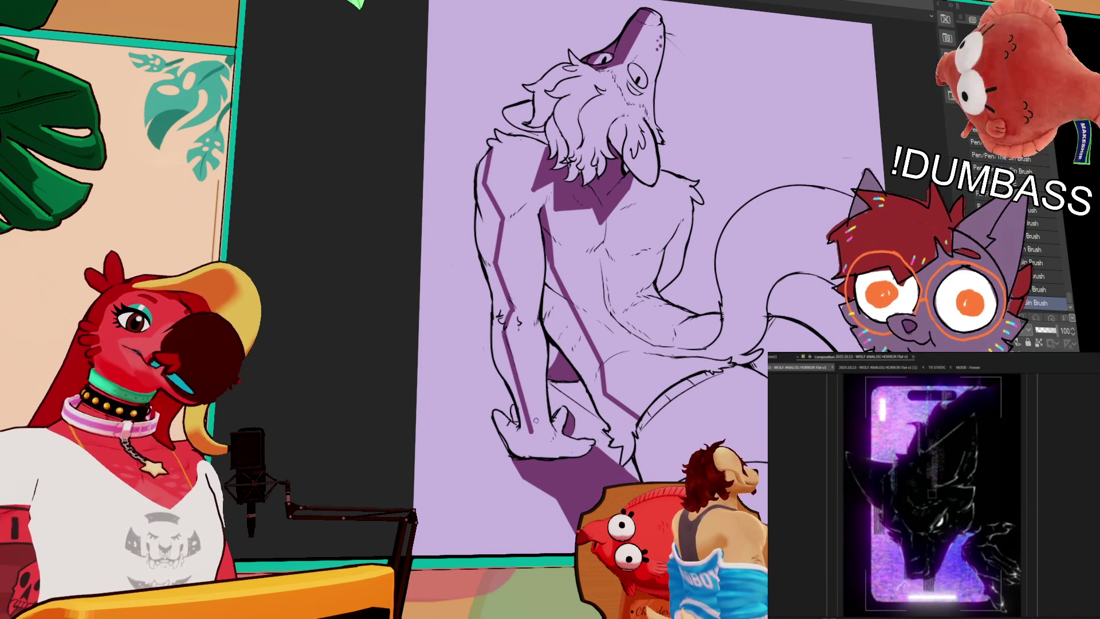
{"action": "left_click_drag", "start_coordinate": [530, 433], "coordinate": [527, 455]}
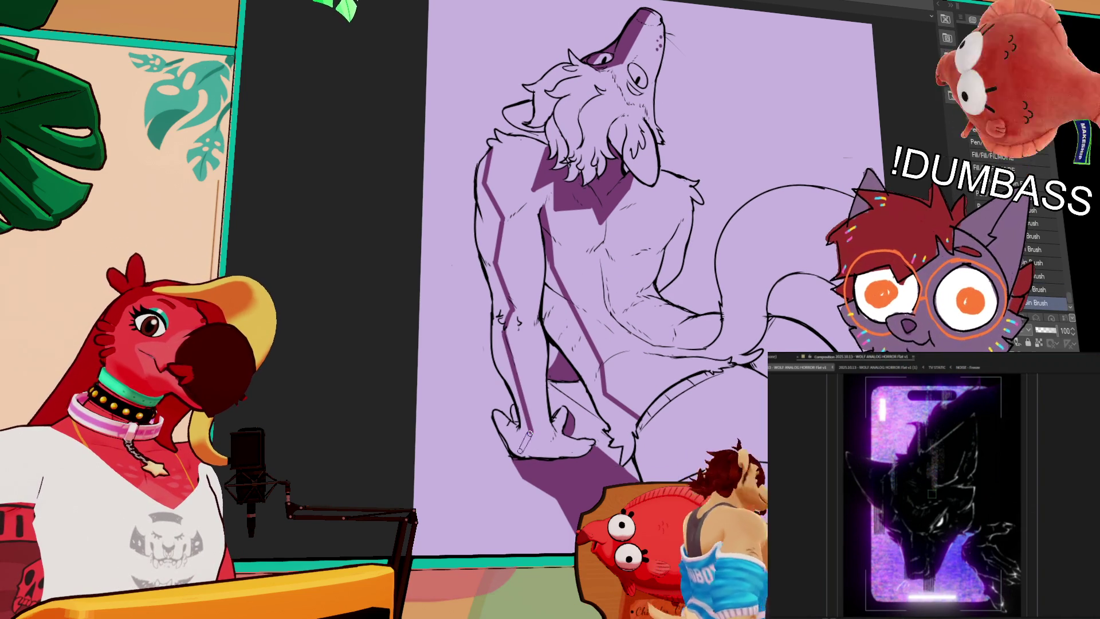
{"action": "scroll", "coordinate": [719, 290], "scroll_direction": "down", "scroll_amount": 1}
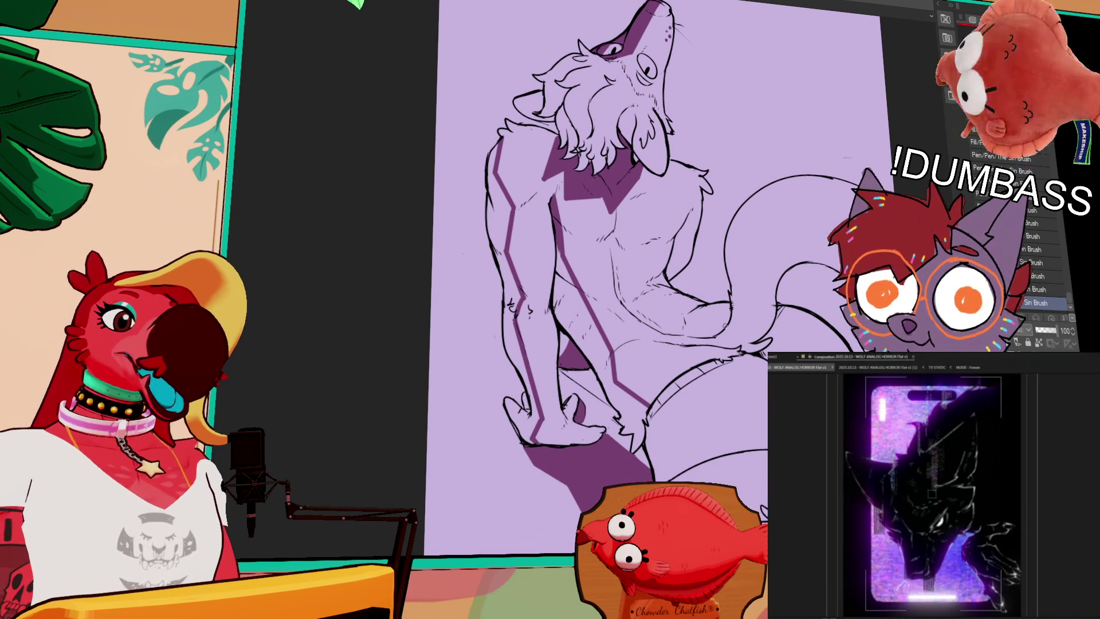
Remove the trial leg stroke and fill the shorts with dark purple shadow.
{"action": "mouse_move", "coordinate": [662, 408]}
{"action": "left_mouse_down"}
{"action": "mouse_move", "coordinate": [732, 408]}
{"action": "mouse_move", "coordinate": [714, 419]}
{"action": "left_mouse_up"}
{"action": "key", "text": "ctrl+z"}
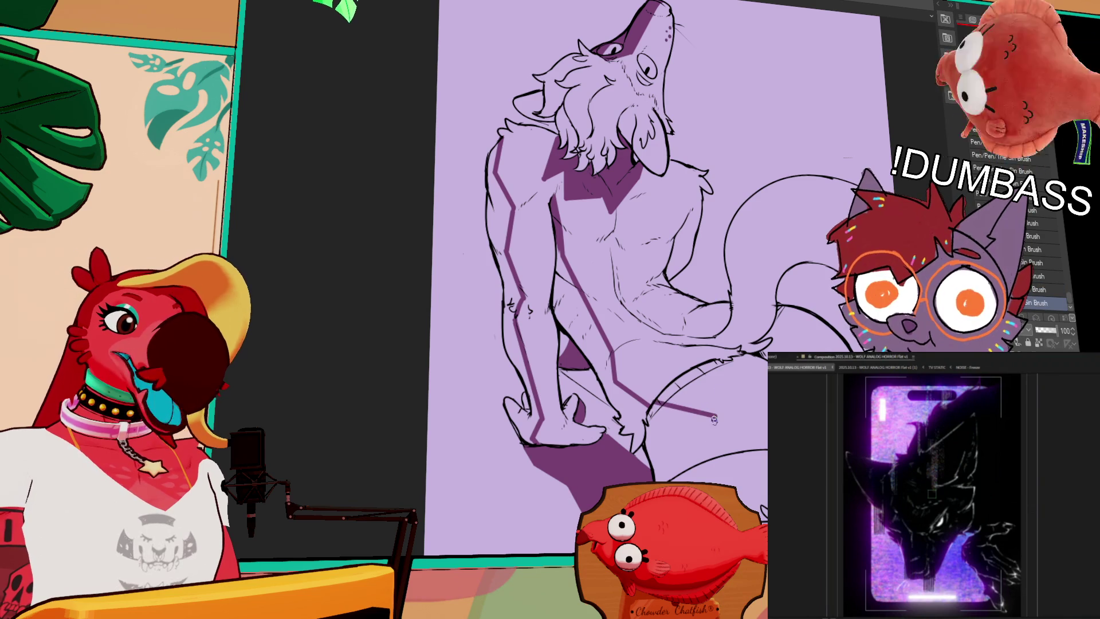
{"action": "scroll", "coordinate": [721, 404], "scroll_direction": "down", "scroll_amount": 1}
{"action": "mouse_move", "coordinate": [696, 439]}
{"action": "left_mouse_down"}
{"action": "mouse_move", "coordinate": [710, 408]}
{"action": "mouse_move", "coordinate": [649, 395]}
{"action": "mouse_move", "coordinate": [696, 413]}
{"action": "mouse_move", "coordinate": [676, 470]}
{"action": "mouse_move", "coordinate": [672, 410]}
{"action": "left_mouse_up"}
{"action": "left_click", "coordinate": [622, 356]}
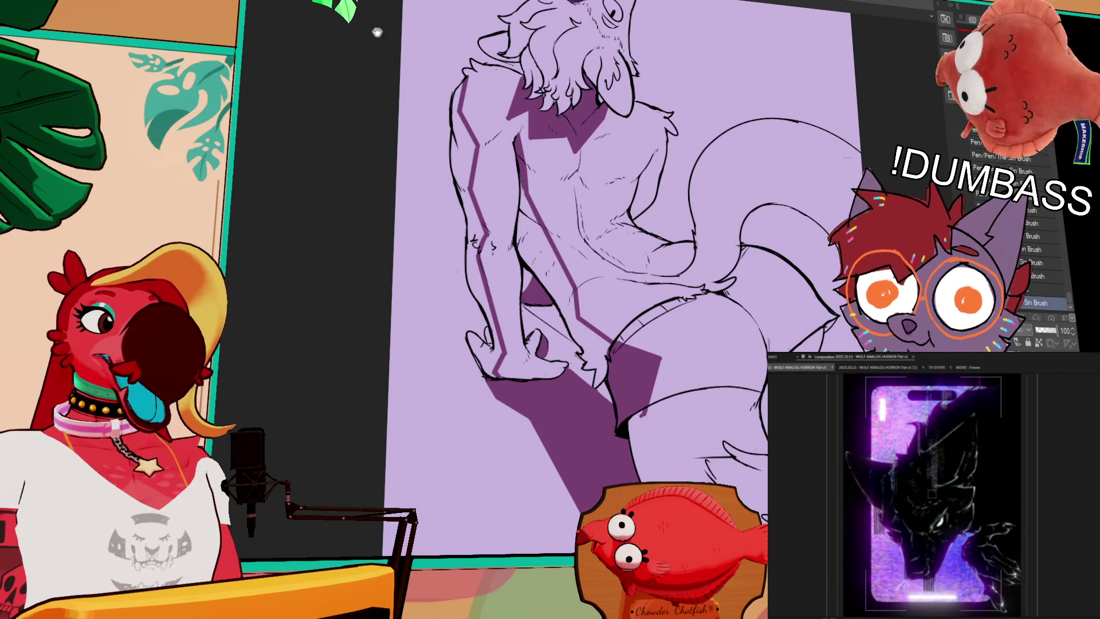
Paint purple shadow strokes across the upper thigh and down the hip edge.
{"action": "left_click_drag", "start_coordinate": [788, 334], "coordinate": [648, 328]}
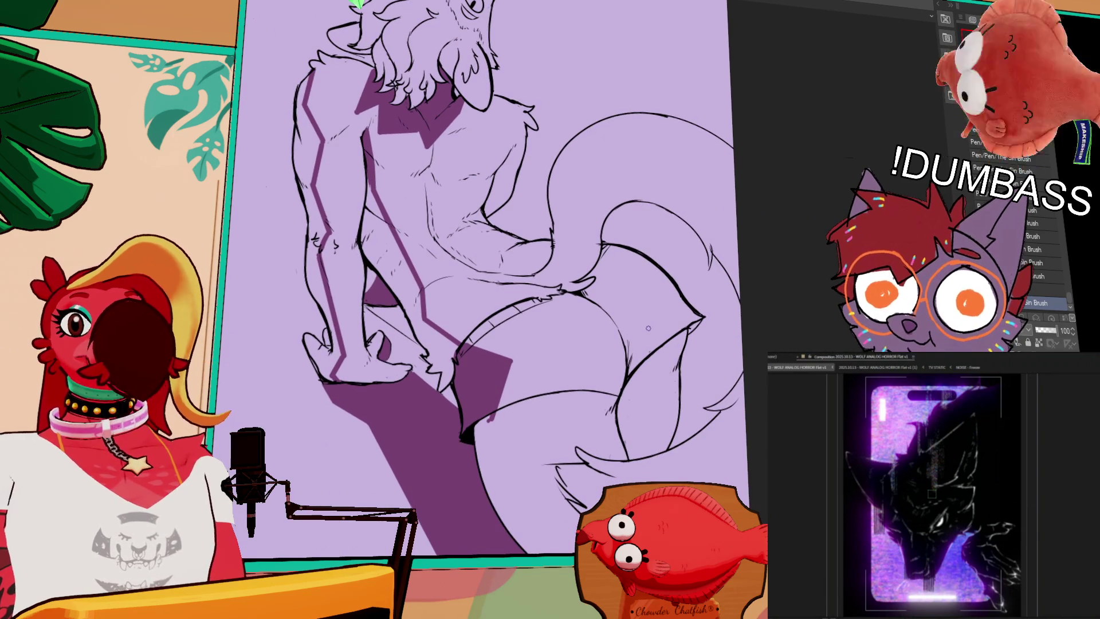
{"action": "mouse_move", "coordinate": [617, 240]}
{"action": "left_mouse_down"}
{"action": "mouse_move", "coordinate": [626, 251]}
{"action": "mouse_move", "coordinate": [521, 319]}
{"action": "left_mouse_up"}
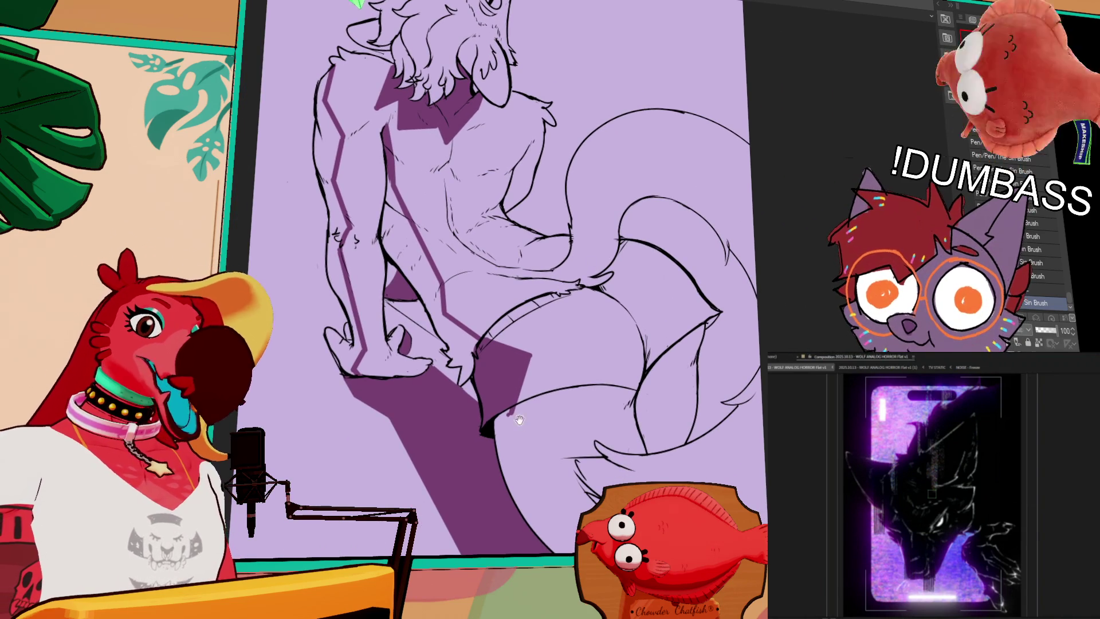
{"action": "mouse_move", "coordinate": [492, 430]}
{"action": "left_mouse_down"}
{"action": "mouse_move", "coordinate": [573, 395]}
{"action": "mouse_move", "coordinate": [639, 392]}
{"action": "left_mouse_up"}
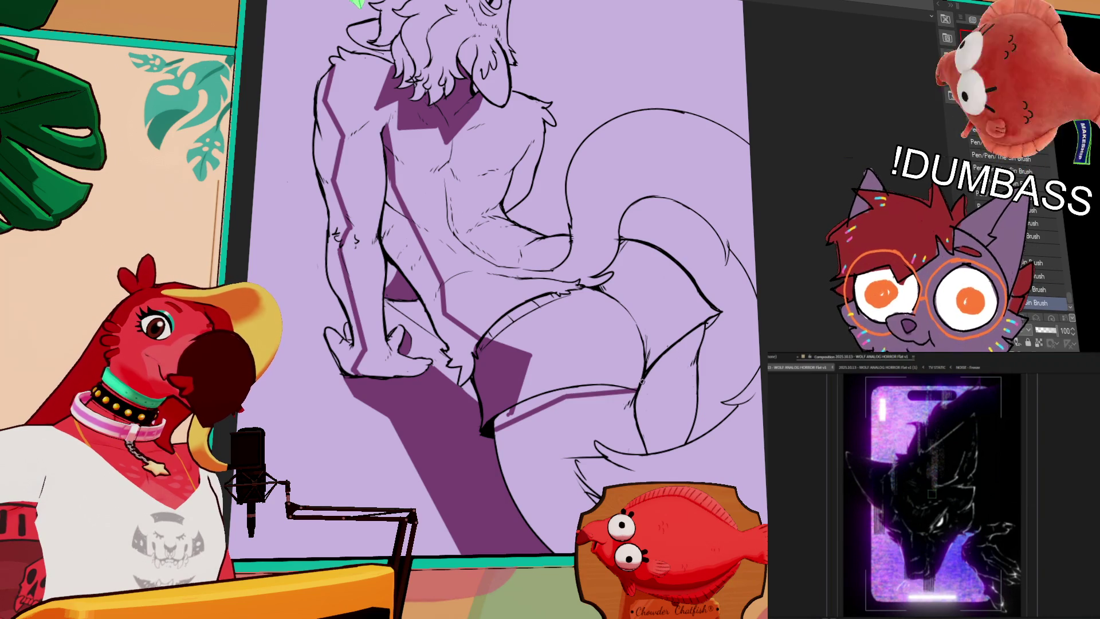
{"action": "left_click_drag", "start_coordinate": [639, 390], "coordinate": [708, 324]}
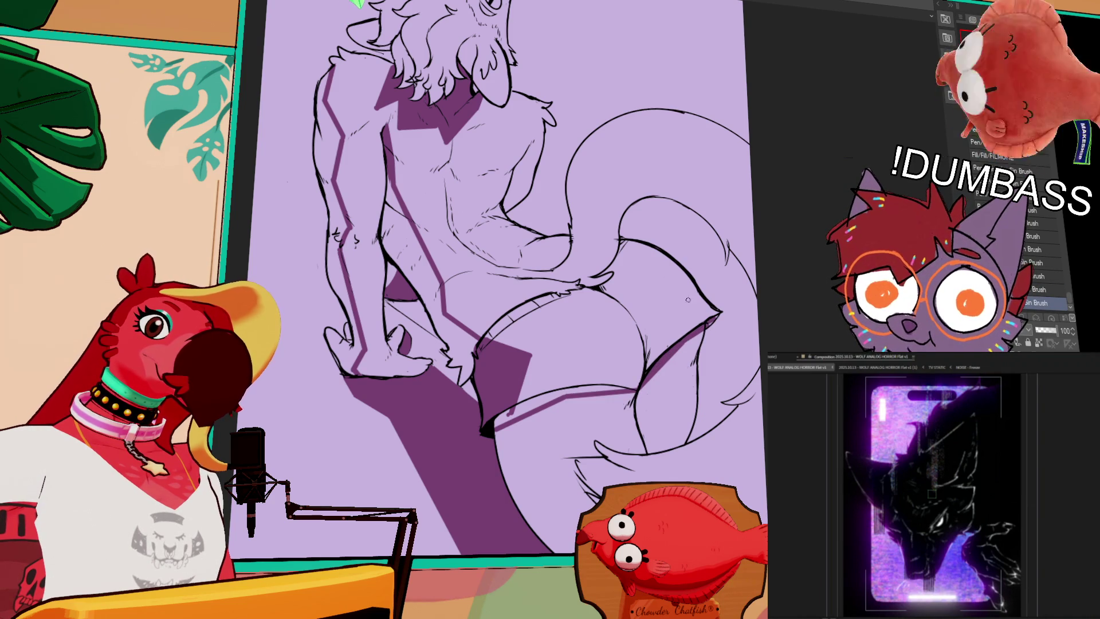
{"action": "left_click_drag", "start_coordinate": [605, 282], "coordinate": [655, 365]}
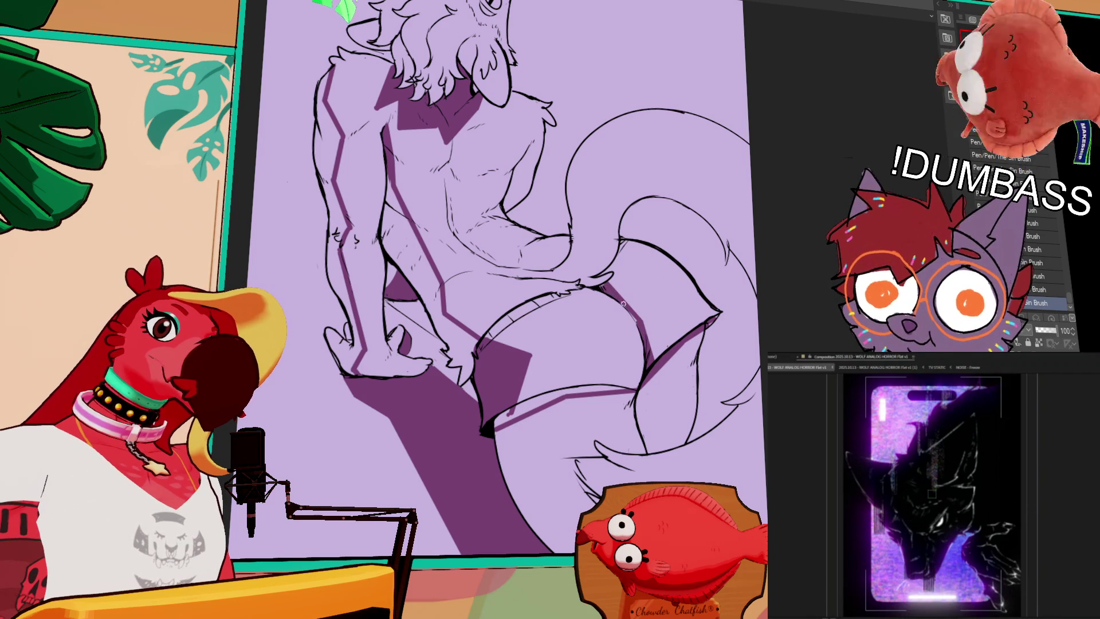
Refine the waistband shadow, lightening part and darkening its edge.
{"action": "scroll", "coordinate": [631, 290], "scroll_direction": "down", "scroll_amount": 1}
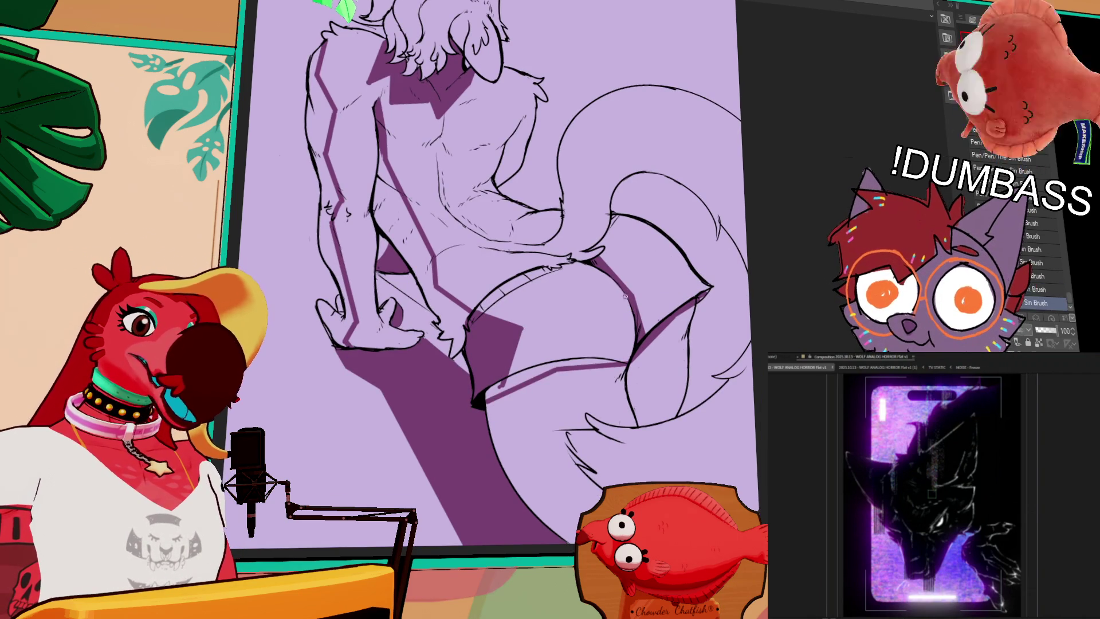
{"action": "left_click_drag", "start_coordinate": [632, 267], "coordinate": [685, 270]}
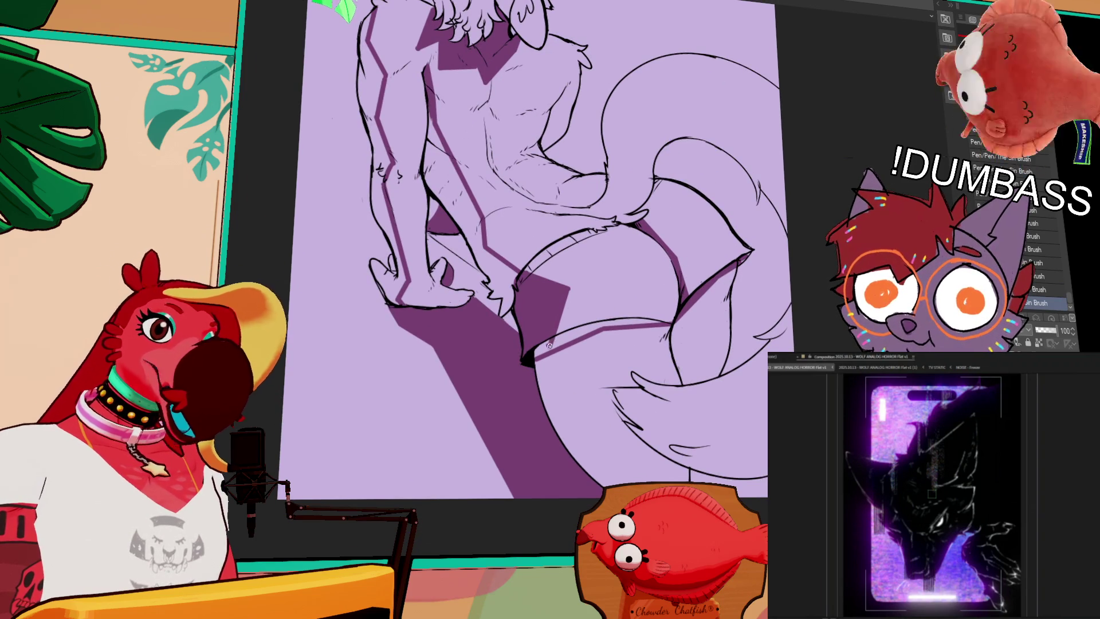
{"action": "mouse_move", "coordinate": [566, 281]}
{"action": "left_mouse_down"}
{"action": "mouse_move", "coordinate": [575, 279]}
{"action": "mouse_move", "coordinate": [549, 279]}
{"action": "mouse_move", "coordinate": [572, 292]}
{"action": "left_mouse_up"}
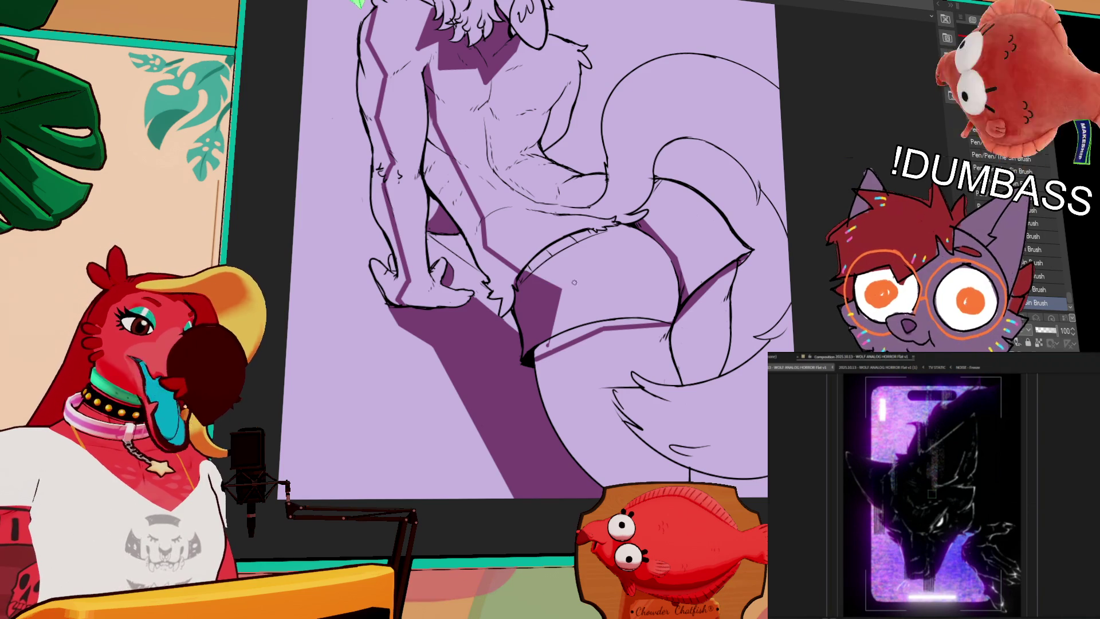
{"action": "left_click_drag", "start_coordinate": [732, 235], "coordinate": [732, 232]}
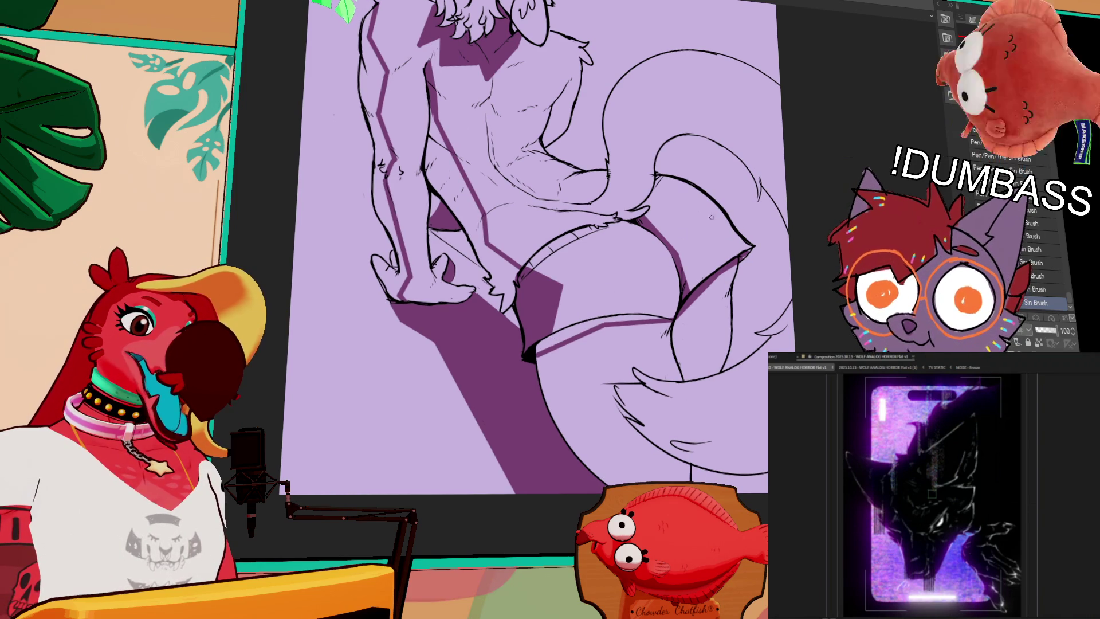
{"action": "left_click_drag", "start_coordinate": [556, 339], "coordinate": [639, 320]}
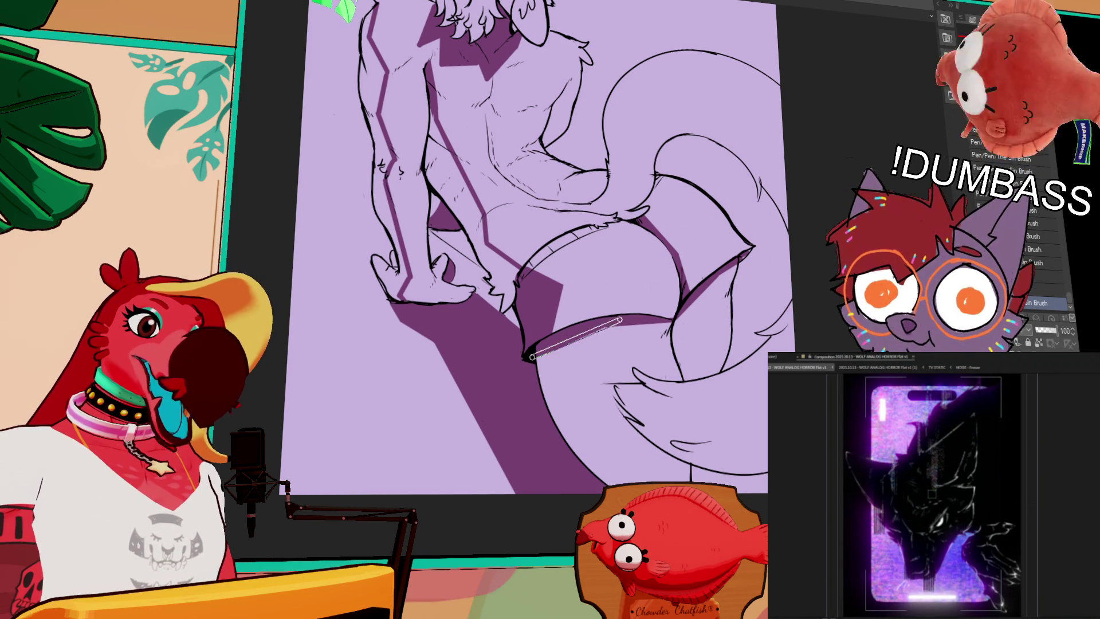
{"action": "scroll", "coordinate": [837, 219], "scroll_direction": "right", "scroll_amount": 1}
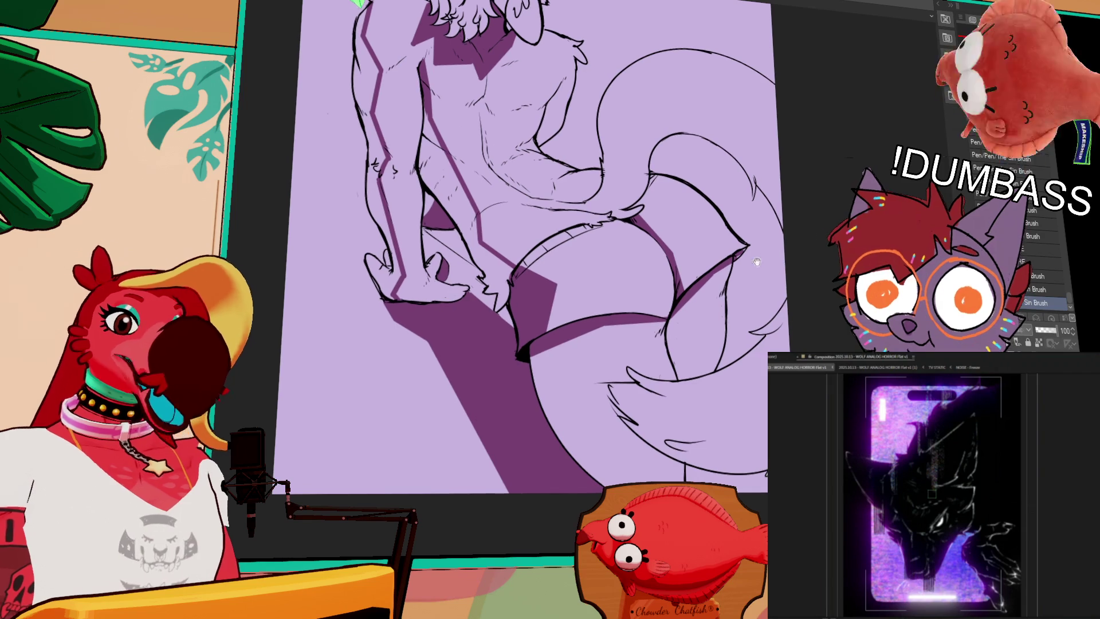
{"action": "scroll", "coordinate": [715, 275], "scroll_direction": "down", "scroll_amount": 1}
{"action": "left_click_drag", "start_coordinate": [715, 276], "coordinate": [702, 350]}
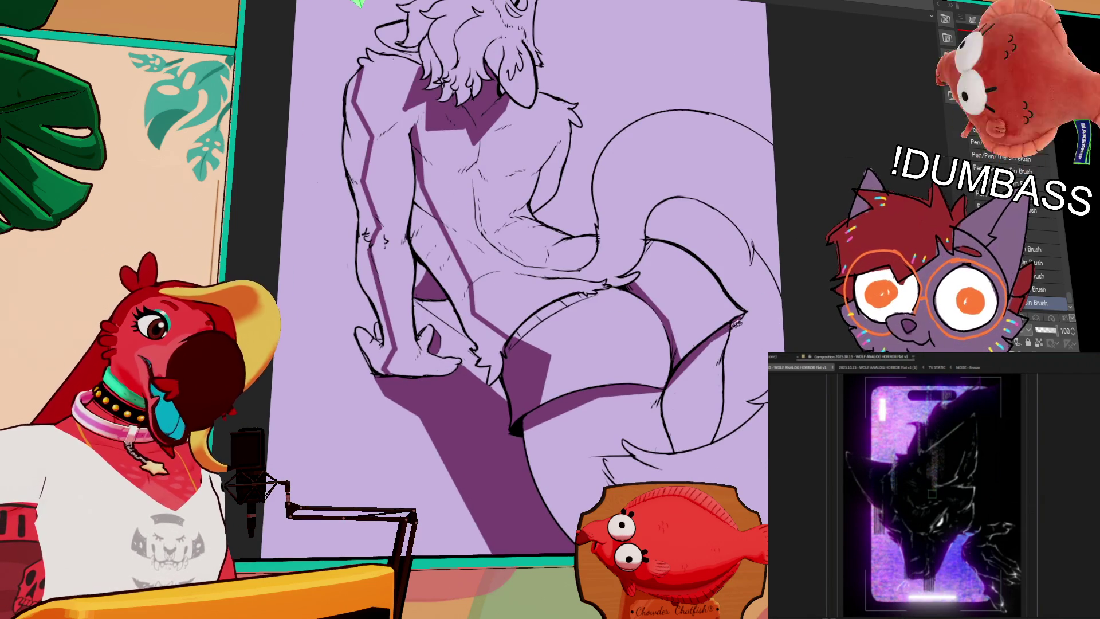
{"action": "left_click_drag", "start_coordinate": [504, 261], "coordinate": [554, 301]}
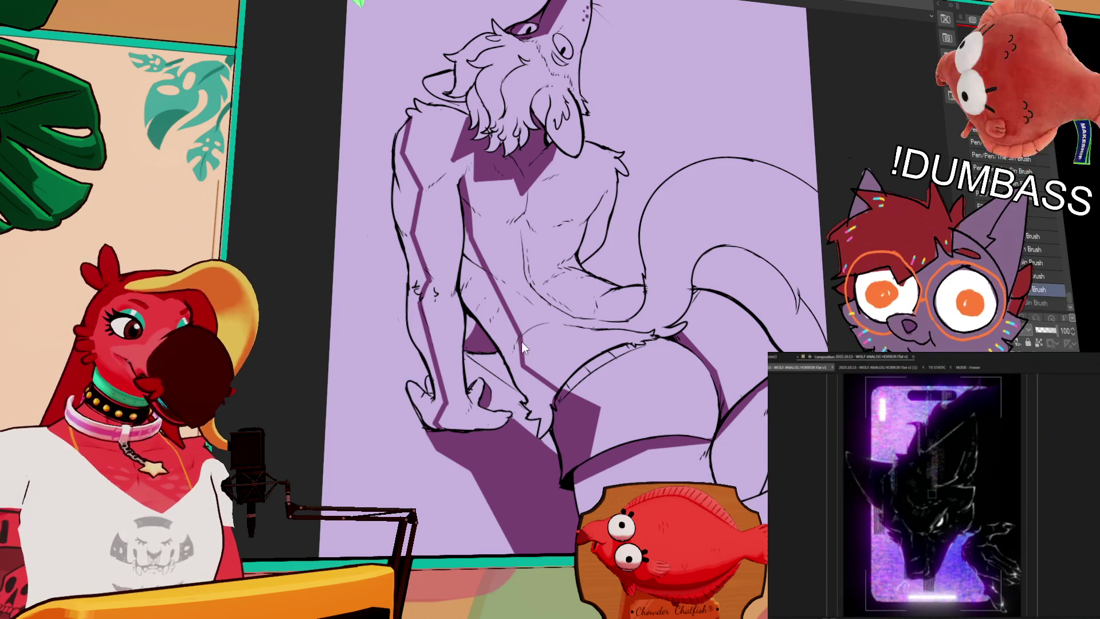
Paint a dark purple shadow strip down the wolf's outer arm and side, then frame the whole figure.
{"action": "scroll", "coordinate": [533, 375], "scroll_direction": "up", "scroll_amount": 1}
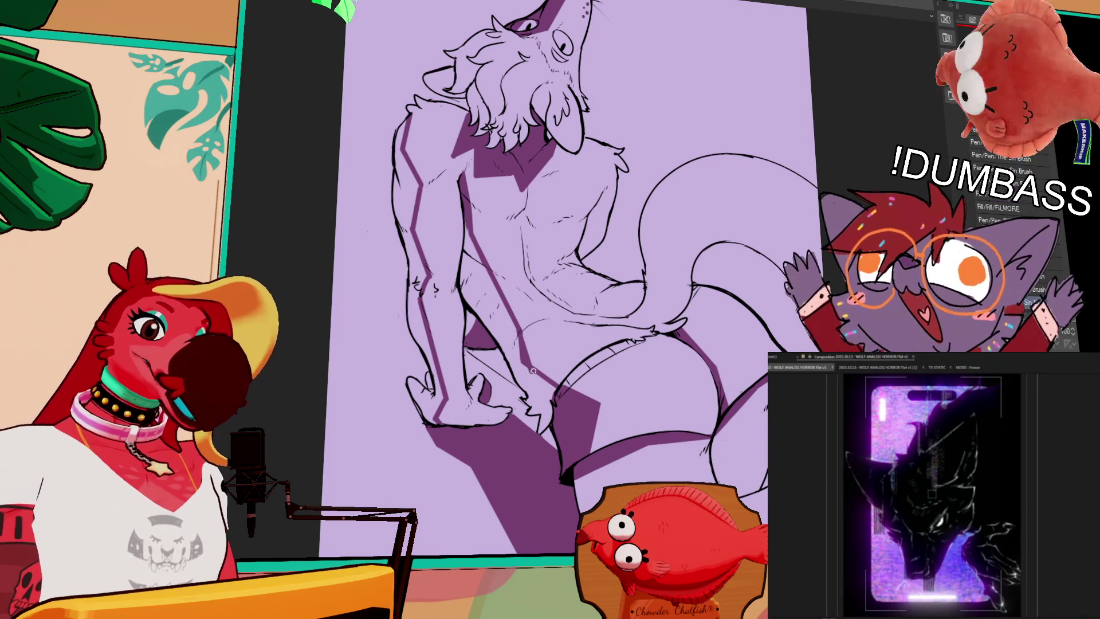
{"action": "left_click_drag", "start_coordinate": [557, 368], "coordinate": [538, 281]}
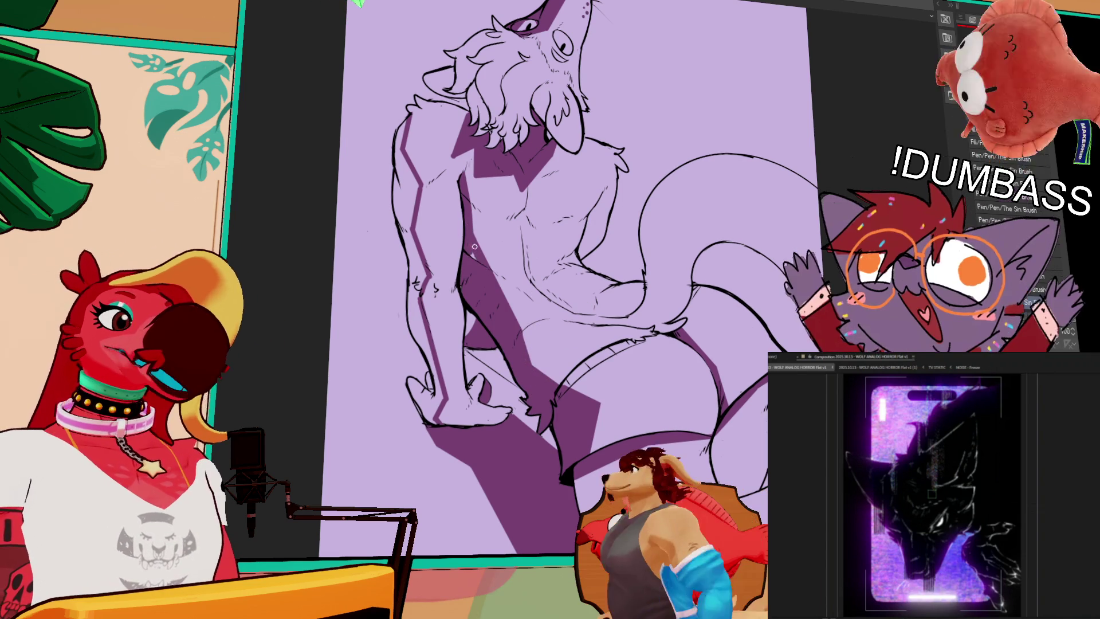
{"action": "mouse_move", "coordinate": [424, 253]}
{"action": "left_mouse_down"}
{"action": "mouse_move", "coordinate": [538, 223]}
{"action": "mouse_move", "coordinate": [773, 260]}
{"action": "mouse_move", "coordinate": [767, 246]}
{"action": "left_mouse_up"}
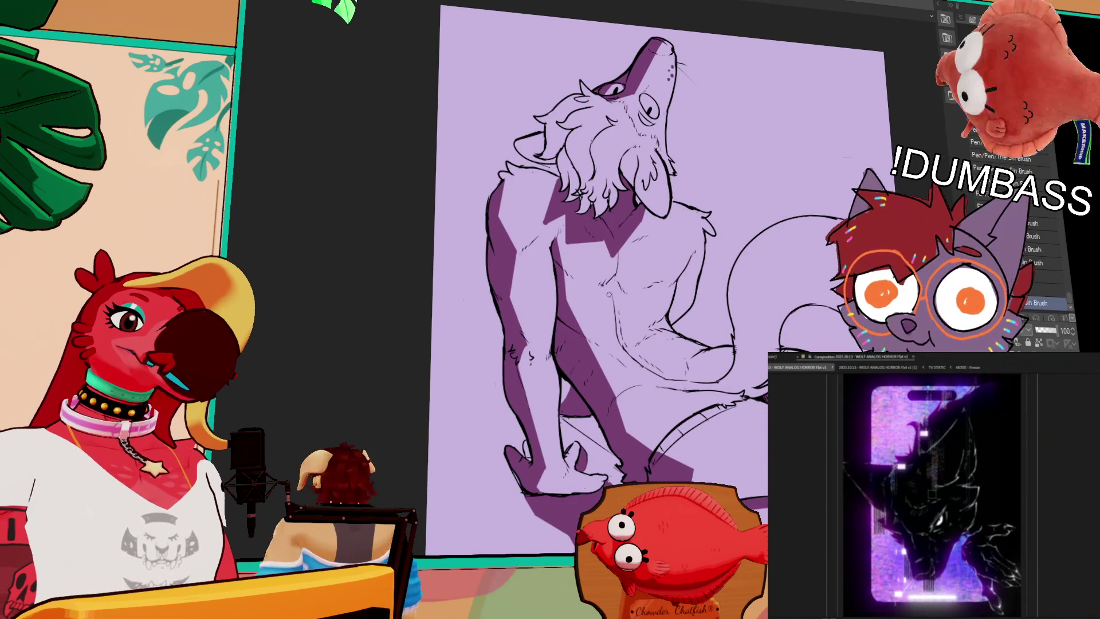
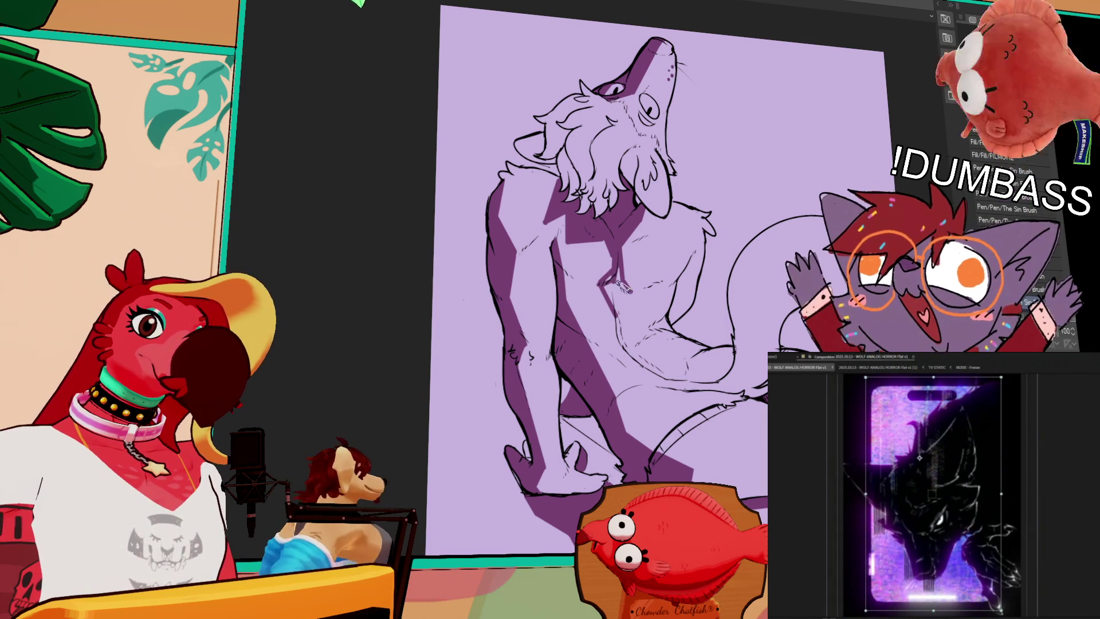
Switch brushes and ink a diagonal line along the werewolf's leg.
{"action": "key", "text": "b"}
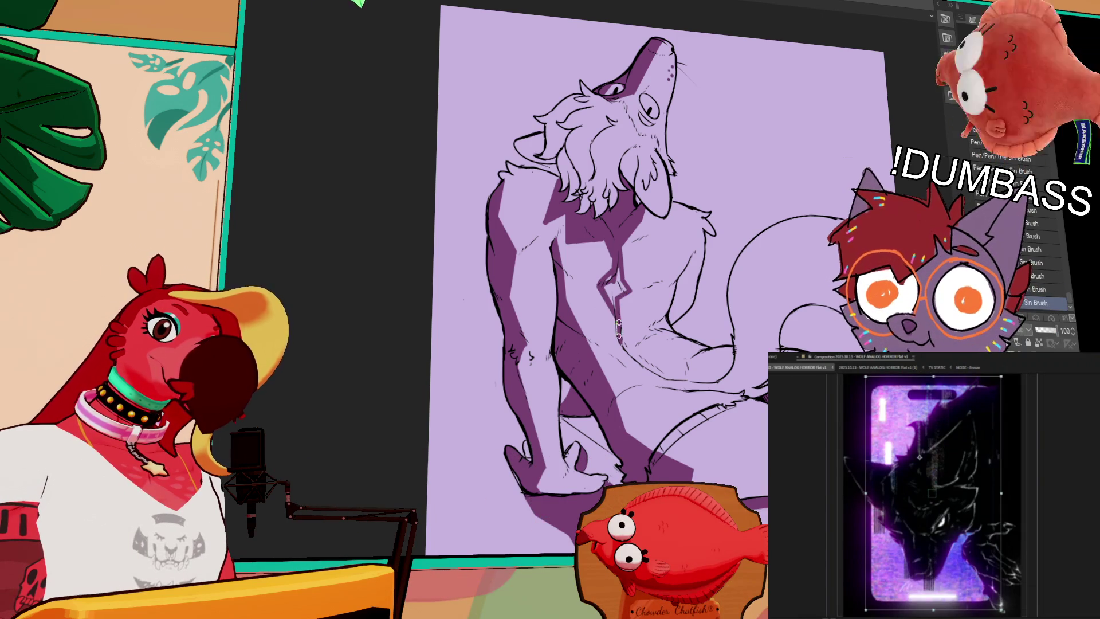
{"action": "scroll", "coordinate": [616, 308], "scroll_direction": "down", "scroll_amount": 1}
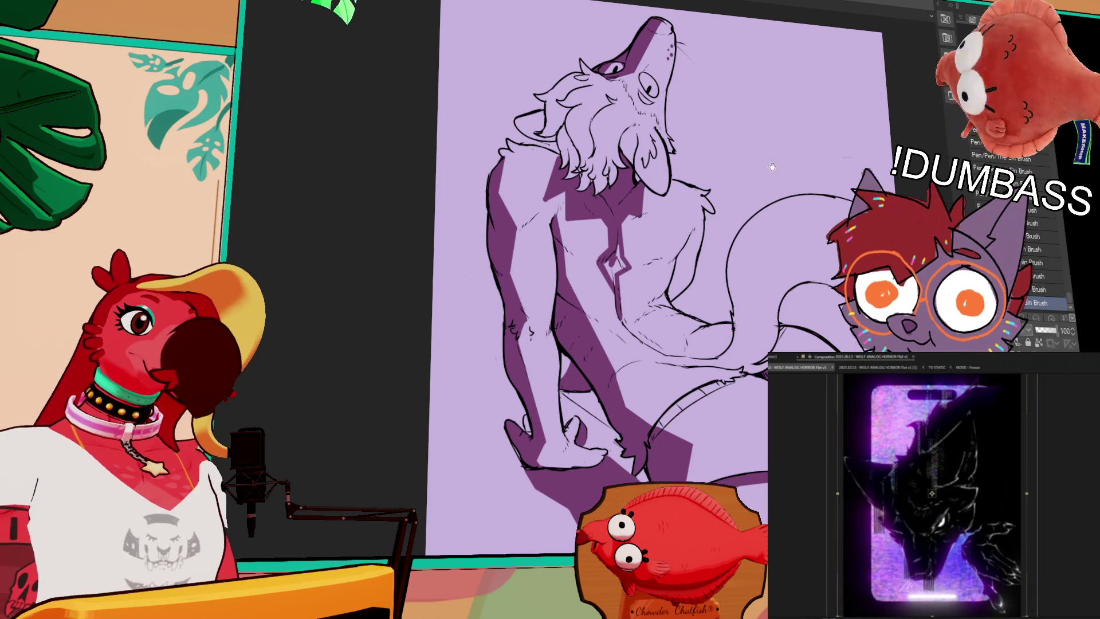
{"action": "left_click_drag", "start_coordinate": [768, 158], "coordinate": [771, 139]}
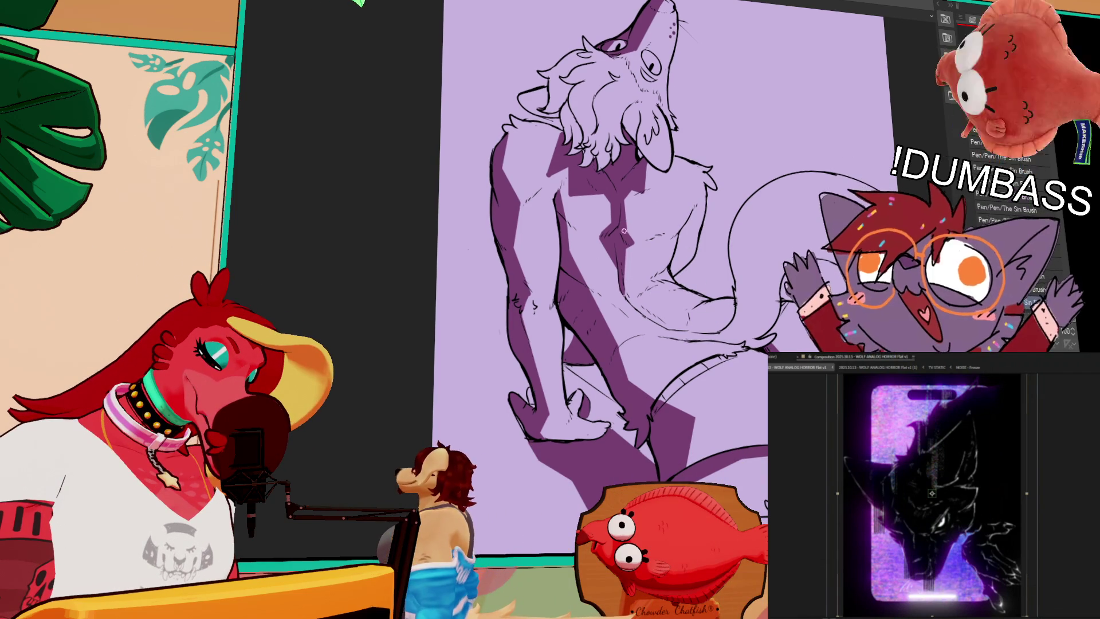
{"action": "left_click_drag", "start_coordinate": [668, 298], "coordinate": [679, 275]}
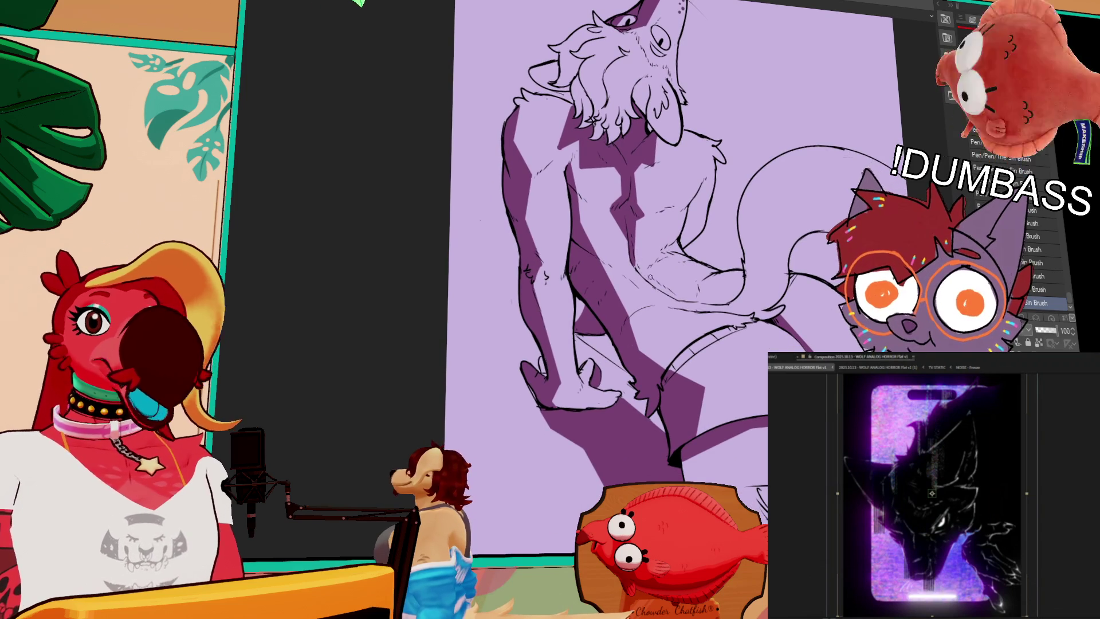
{"action": "key", "text": "Right"}
{"action": "key", "text": "Right"}
{"action": "key", "text": "Right"}
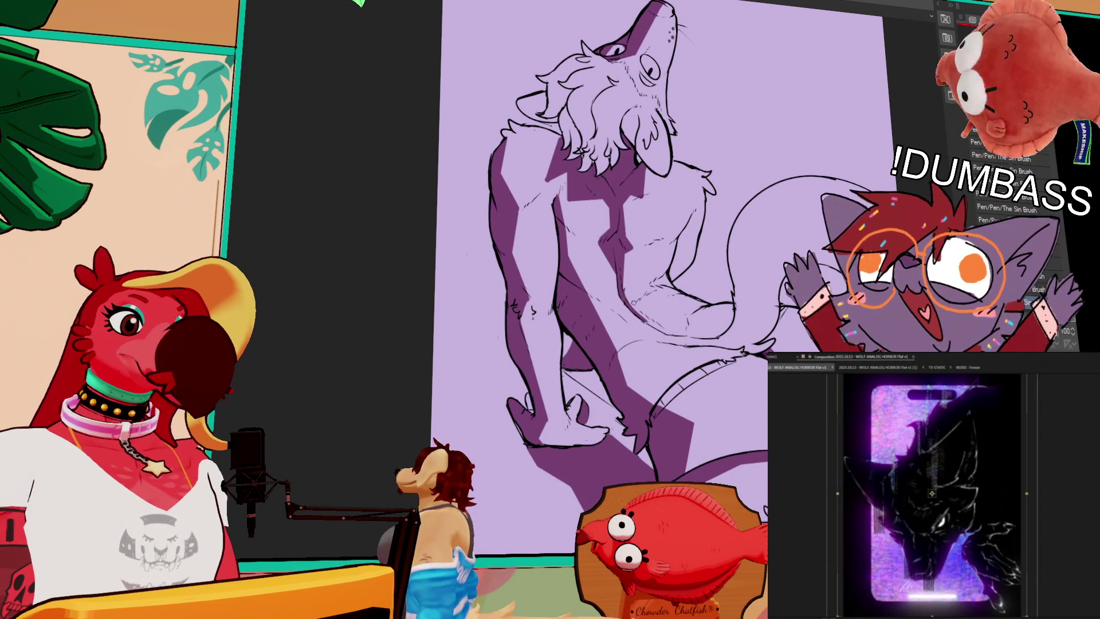
{"action": "key", "text": "Right"}
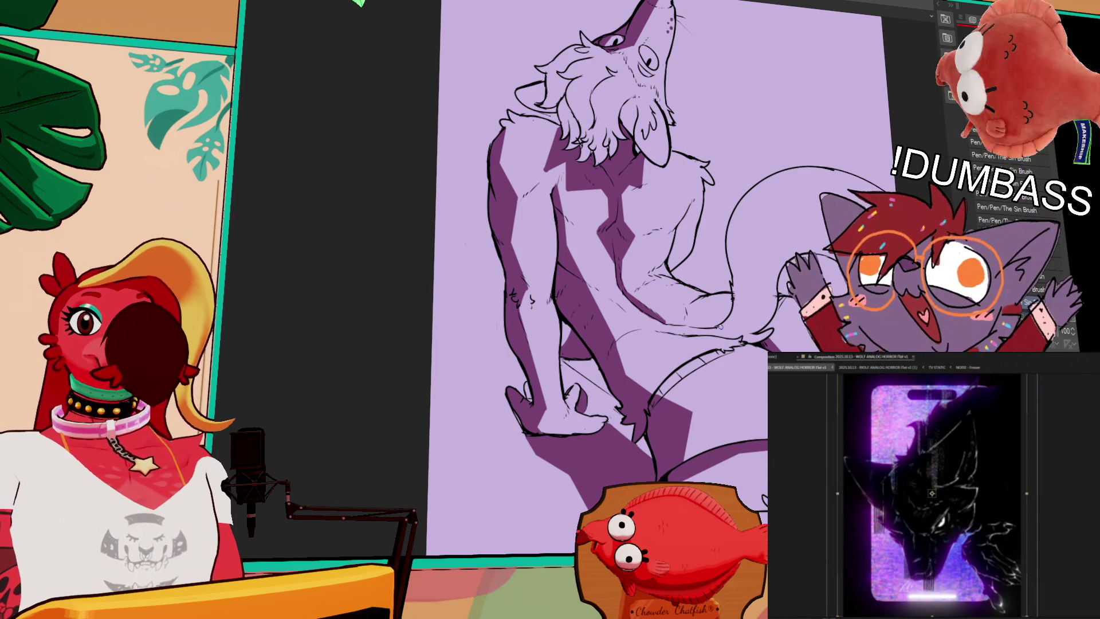
{"action": "scroll", "coordinate": [656, 309], "scroll_direction": "down", "scroll_amount": 3}
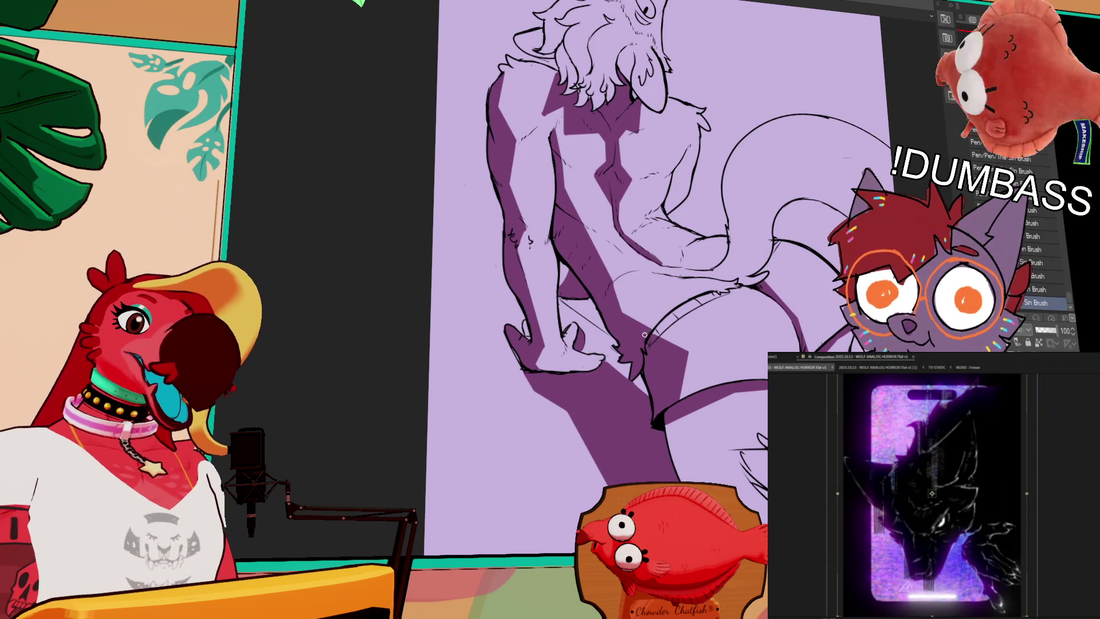
{"action": "scroll", "coordinate": [642, 333], "scroll_direction": "down", "scroll_amount": 1}
{"action": "left_click_drag", "start_coordinate": [821, 266], "coordinate": [813, 235]}
{"action": "scroll", "coordinate": [831, 283], "scroll_direction": "down", "scroll_amount": 1}
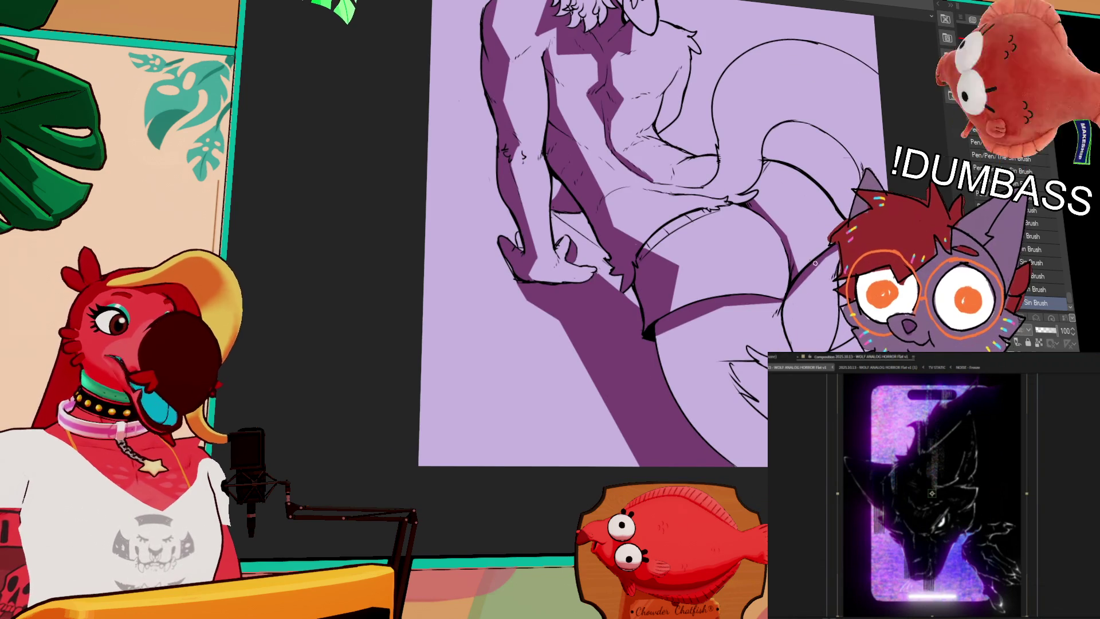
{"action": "left_click_drag", "start_coordinate": [831, 275], "coordinate": [811, 361]}
{"action": "left_click_drag", "start_coordinate": [716, 297], "coordinate": [752, 223]}
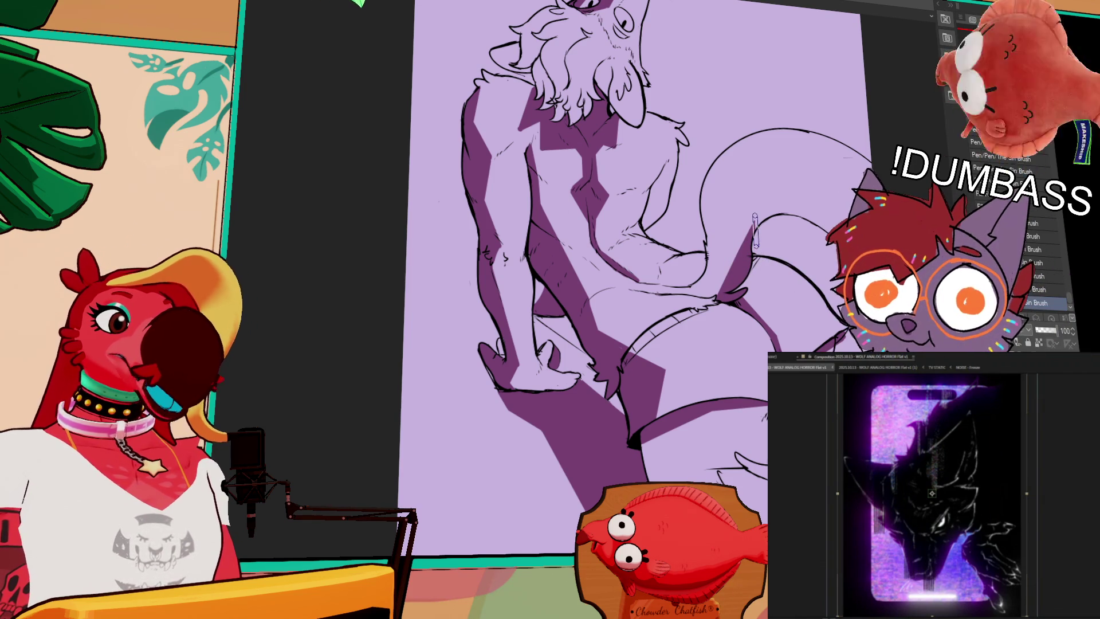
Fill a dark purple cast shadow area below the werewolf's legs.
{"action": "left_click_drag", "start_coordinate": [783, 236], "coordinate": [782, 246]}
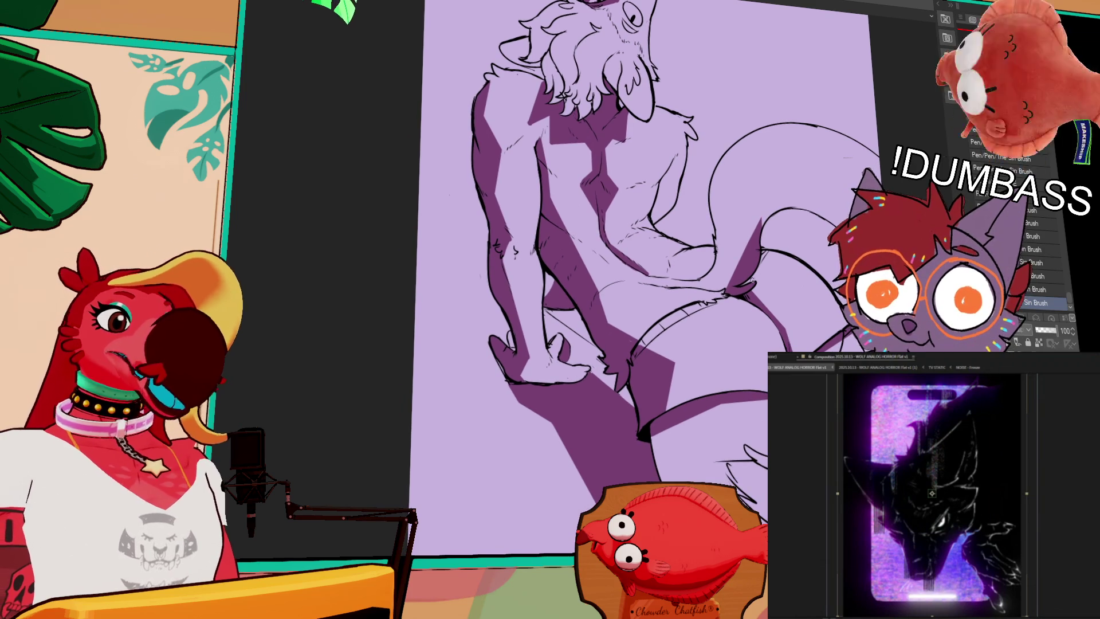
{"action": "scroll", "coordinate": [713, 327], "scroll_direction": "down", "scroll_amount": 2}
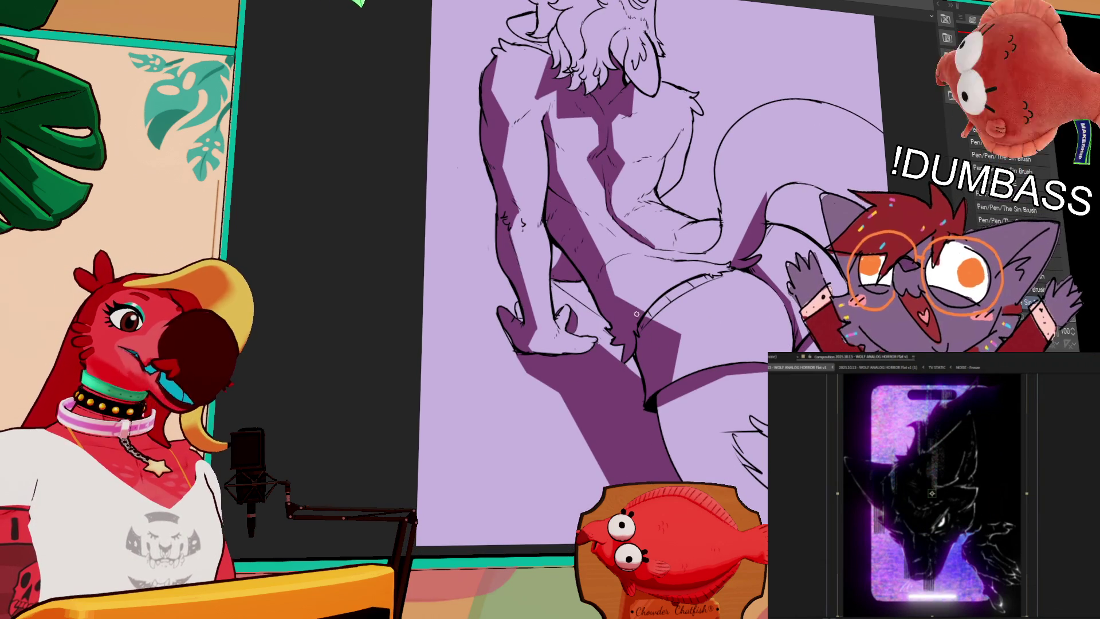
{"action": "mouse_move", "coordinate": [656, 303]}
{"action": "left_mouse_down"}
{"action": "mouse_move", "coordinate": [678, 326]}
{"action": "mouse_move", "coordinate": [642, 286]}
{"action": "mouse_move", "coordinate": [687, 298]}
{"action": "mouse_move", "coordinate": [772, 225]}
{"action": "left_mouse_up"}
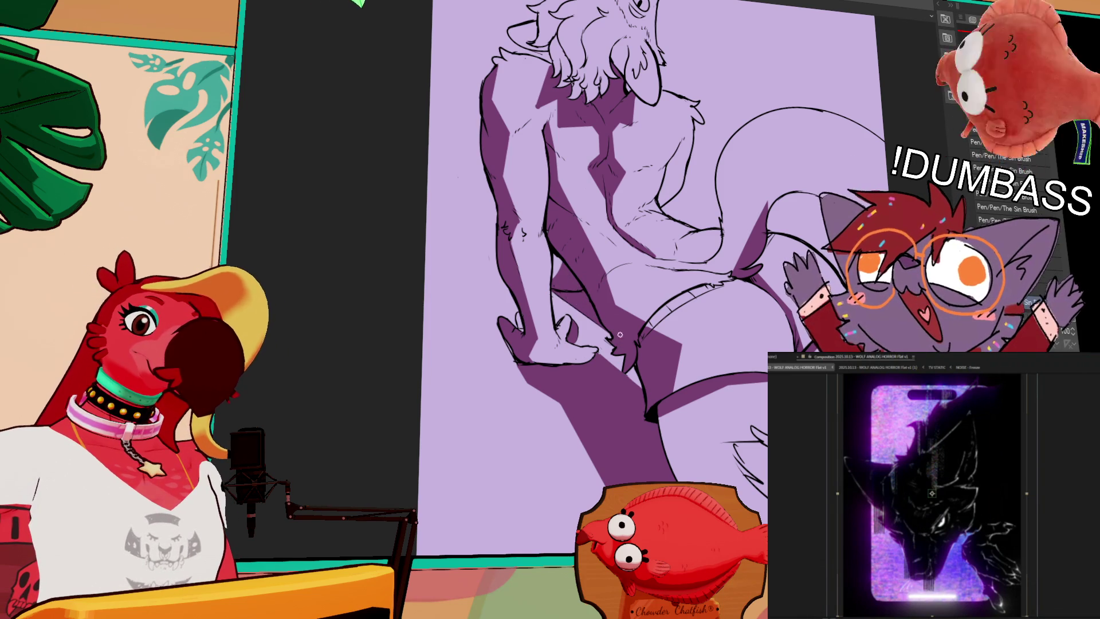
{"action": "scroll", "coordinate": [701, 229], "scroll_direction": "down", "scroll_amount": 5}
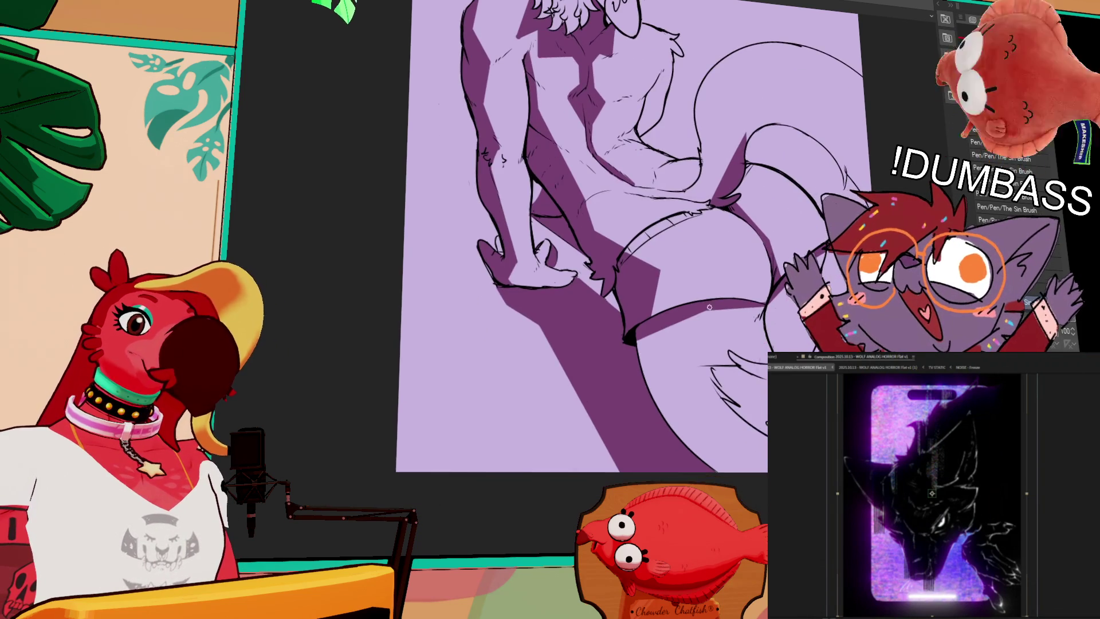
{"action": "mouse_move", "coordinate": [679, 316]}
{"action": "left_mouse_down"}
{"action": "mouse_move", "coordinate": [679, 402]}
{"action": "mouse_move", "coordinate": [762, 494]}
{"action": "mouse_move", "coordinate": [679, 390]}
{"action": "left_mouse_up"}
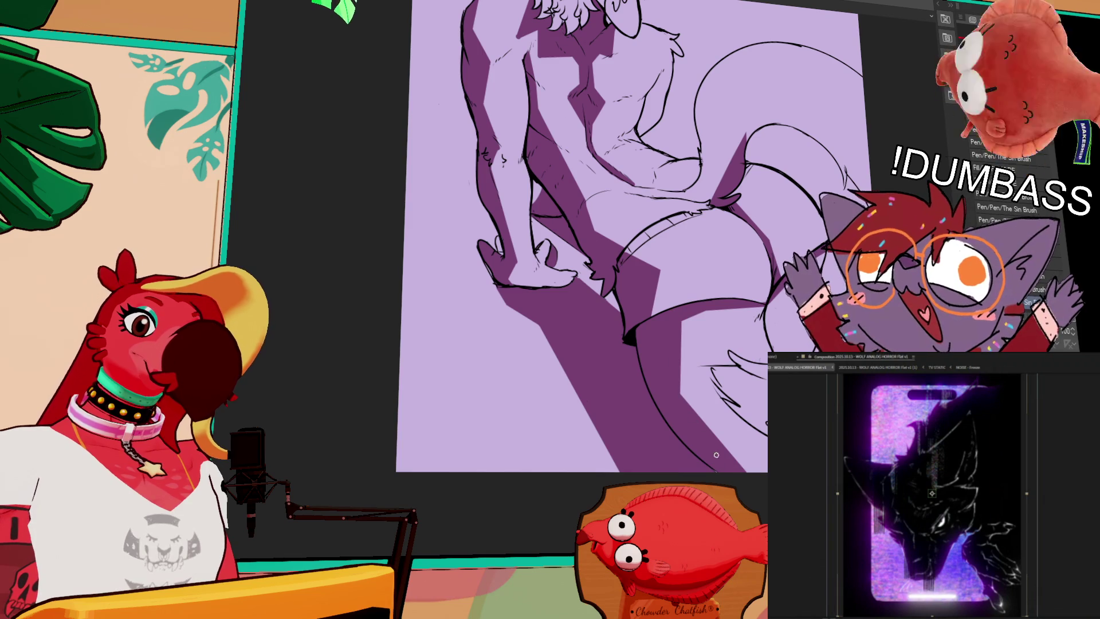
{"action": "scroll", "coordinate": [710, 439], "scroll_direction": "up", "scroll_amount": 9}
{"action": "scroll", "coordinate": [710, 343], "scroll_direction": "down", "scroll_amount": 4}
{"action": "scroll", "coordinate": [948, 477], "scroll_direction": "down", "scroll_amount": 2}
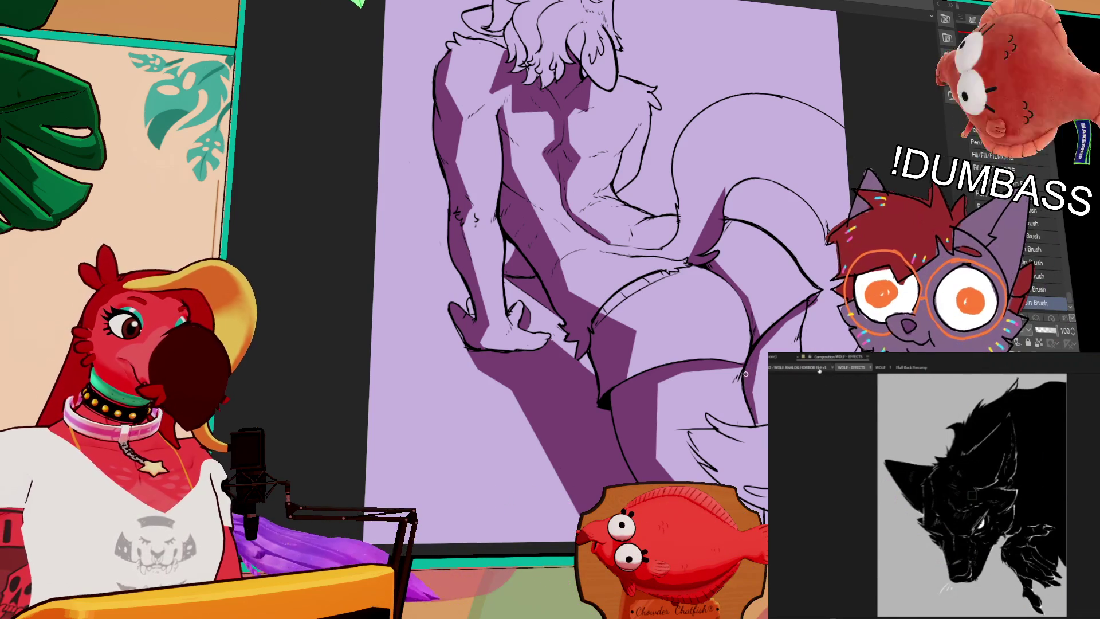
Ink a short line and a tiny touch-up mark on the wolf's chest.
{"action": "left_click", "coordinate": [800, 367]}
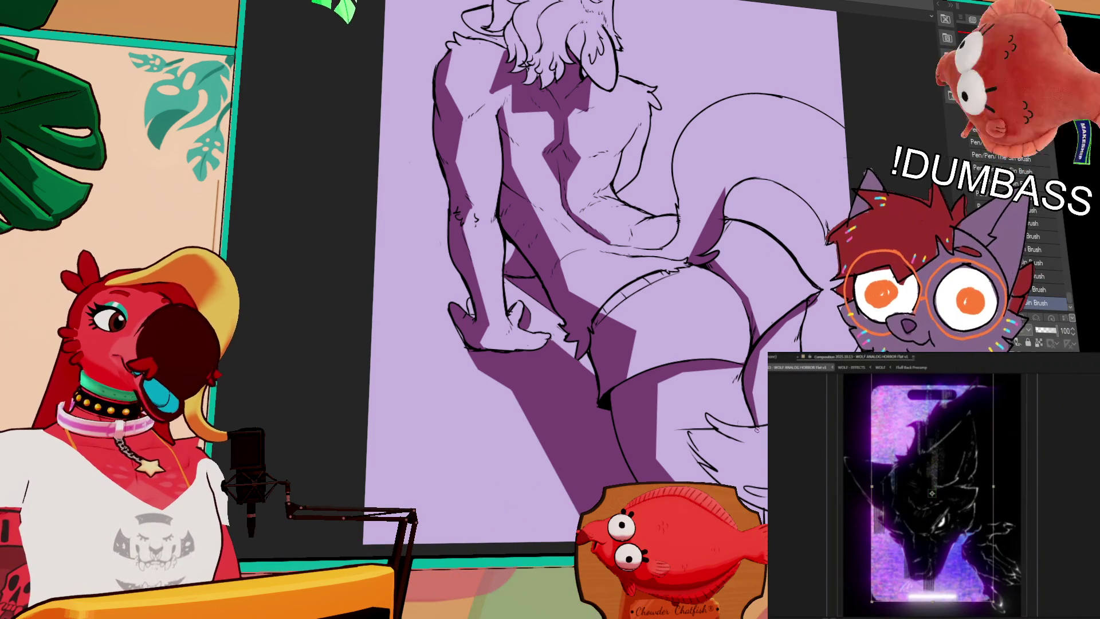
{"action": "left_click", "coordinate": [852, 367]}
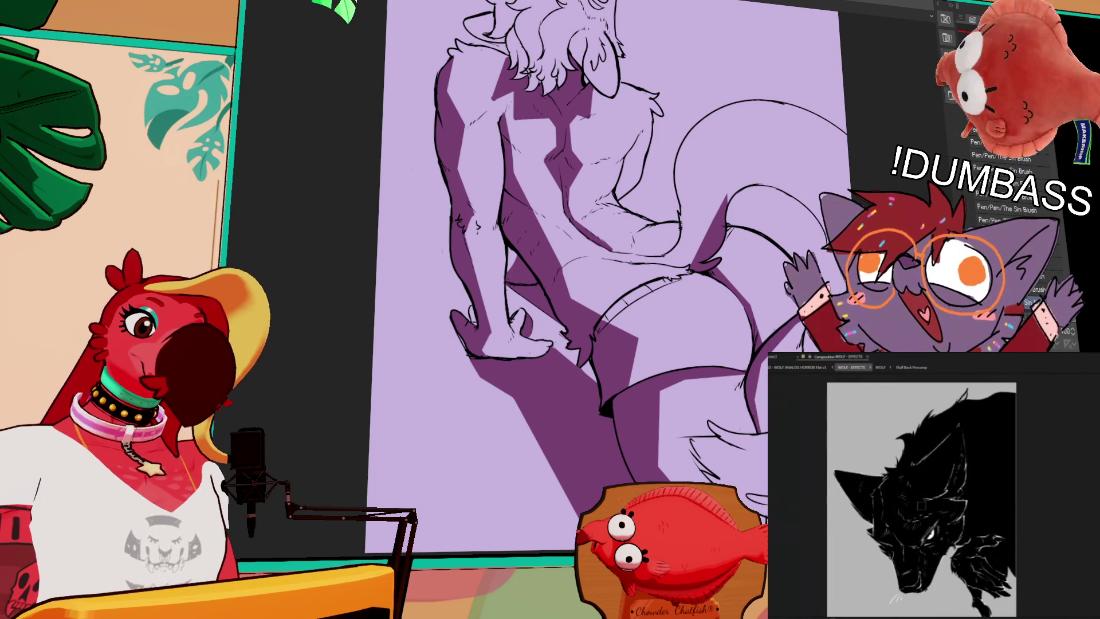
{"action": "scroll", "coordinate": [602, 275], "scroll_direction": "up", "scroll_amount": 3}
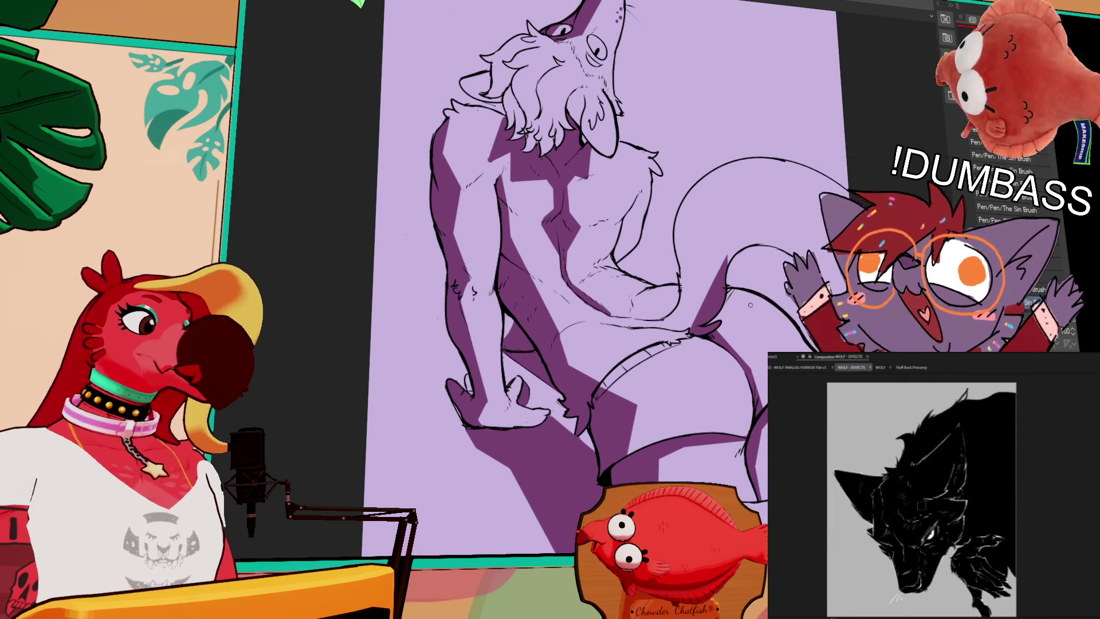
{"action": "left_click_drag", "start_coordinate": [654, 224], "coordinate": [691, 238]}
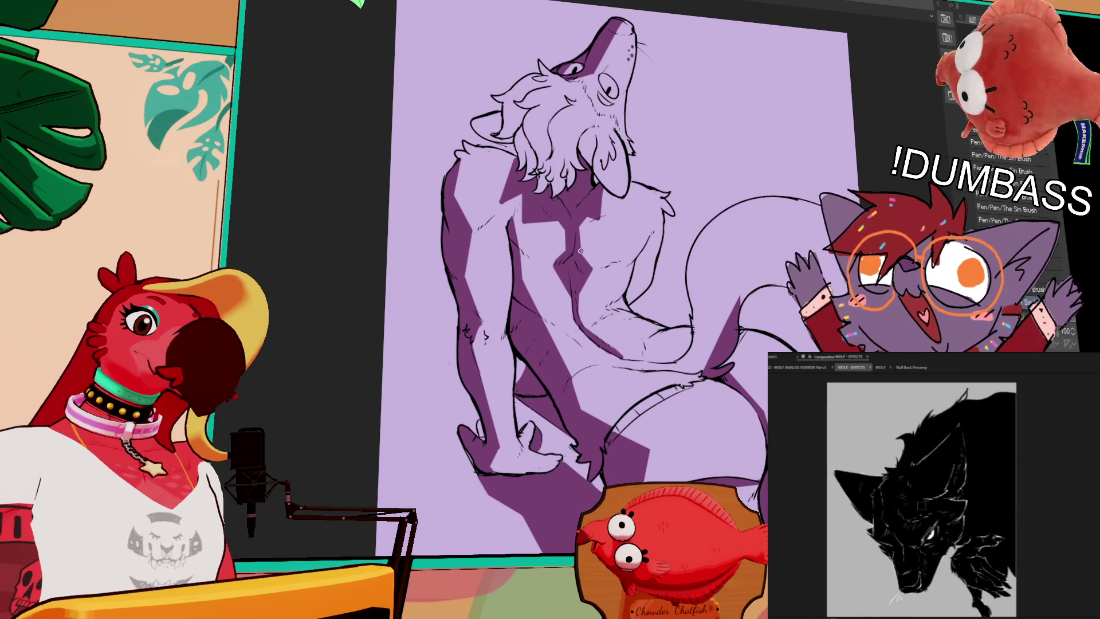
{"action": "left_click_drag", "start_coordinate": [597, 267], "coordinate": [622, 256]}
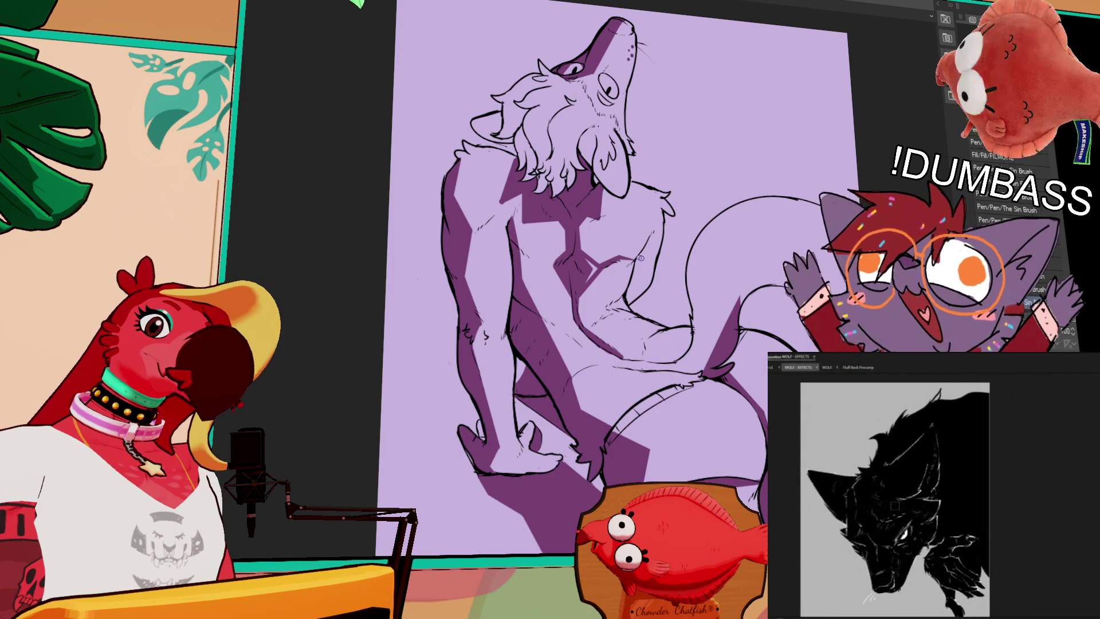
{"action": "left_click", "coordinate": [593, 269]}
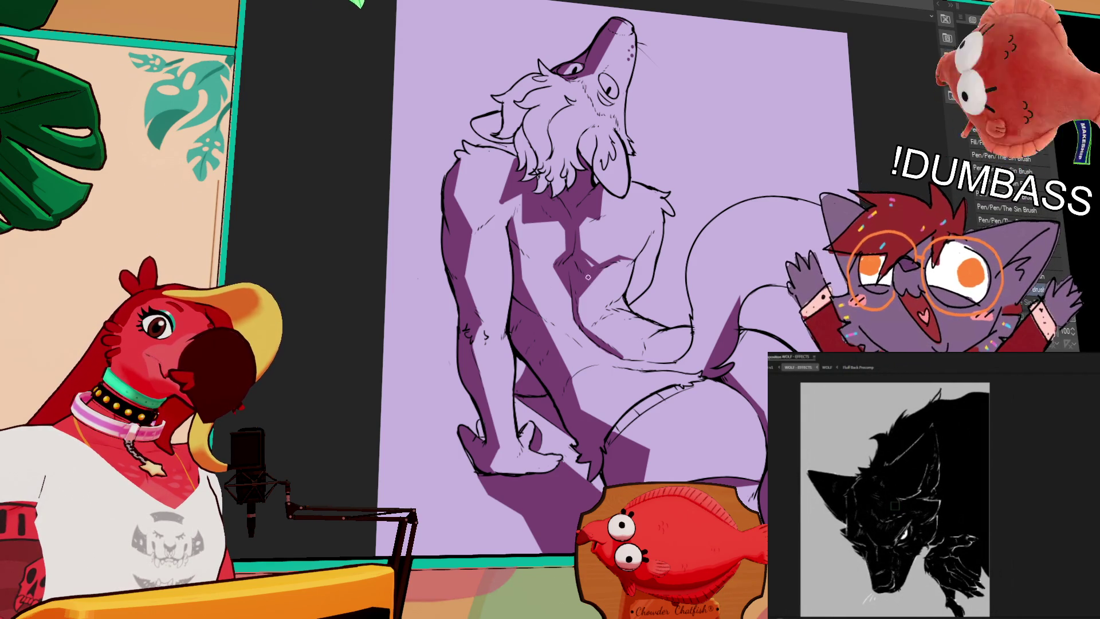
{"action": "left_click_drag", "start_coordinate": [672, 129], "coordinate": [720, 163]}
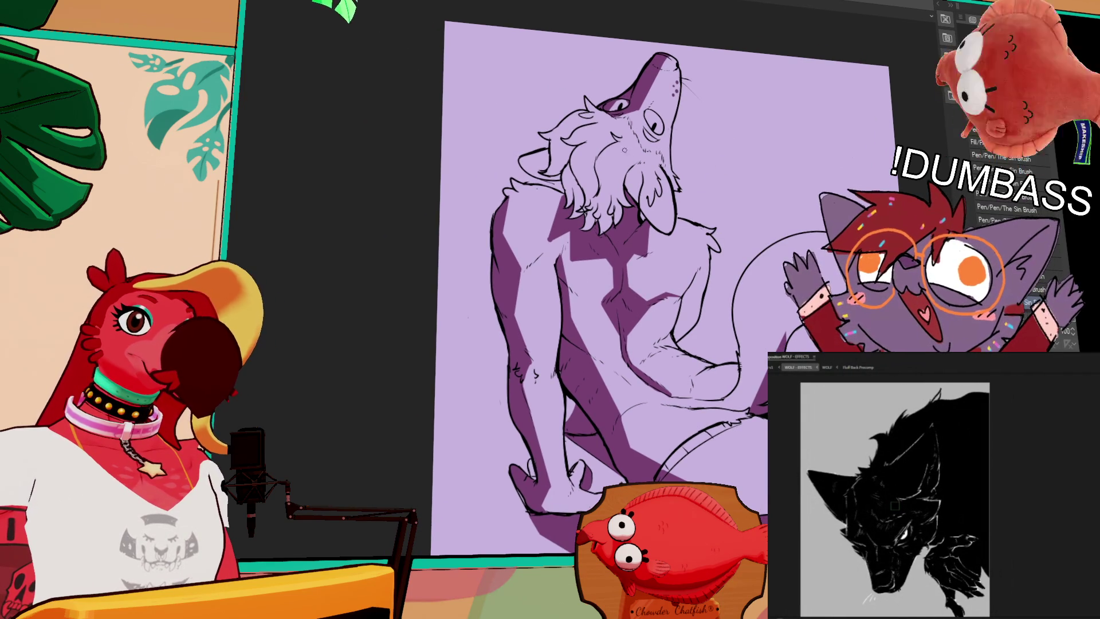
{"action": "left_click", "coordinate": [610, 114]}
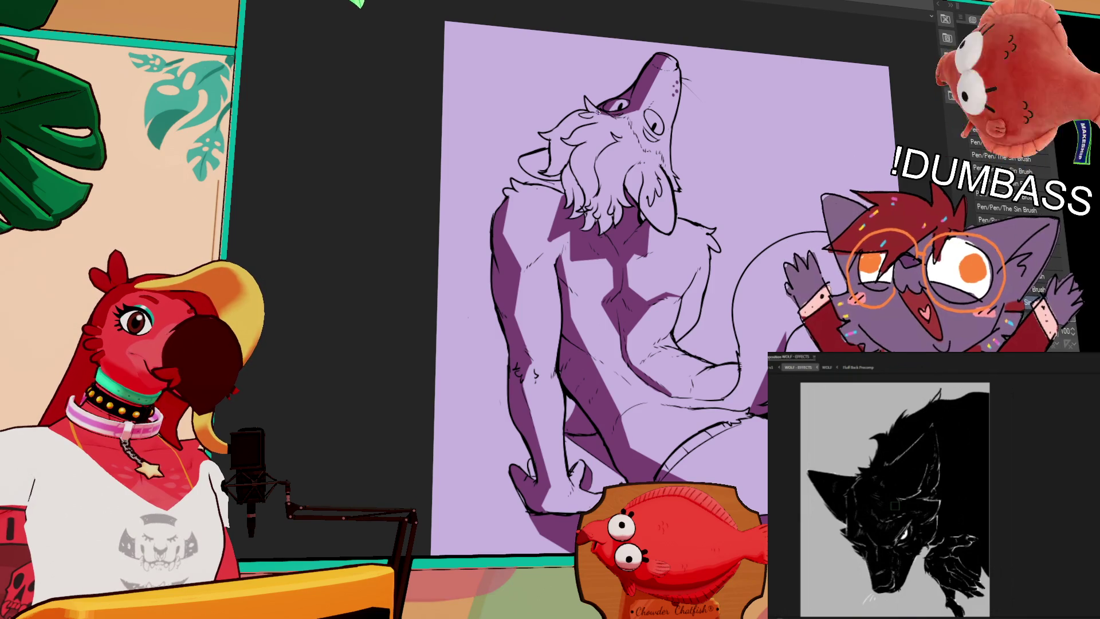
{"action": "left_click", "coordinate": [558, 153]}
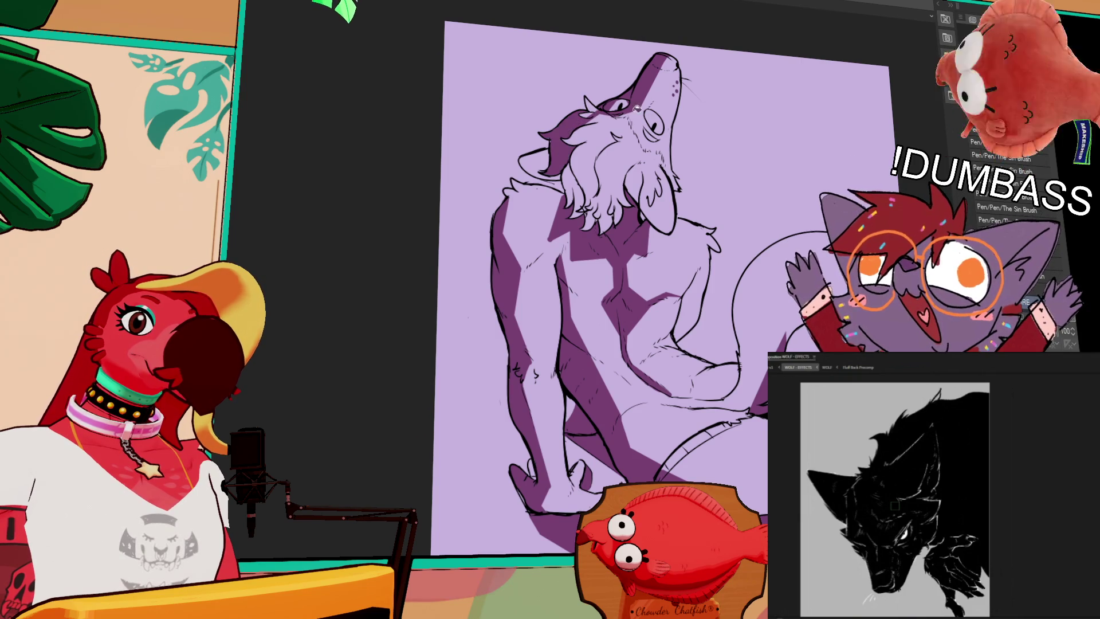
{"action": "left_click_drag", "start_coordinate": [562, 148], "coordinate": [621, 209]}
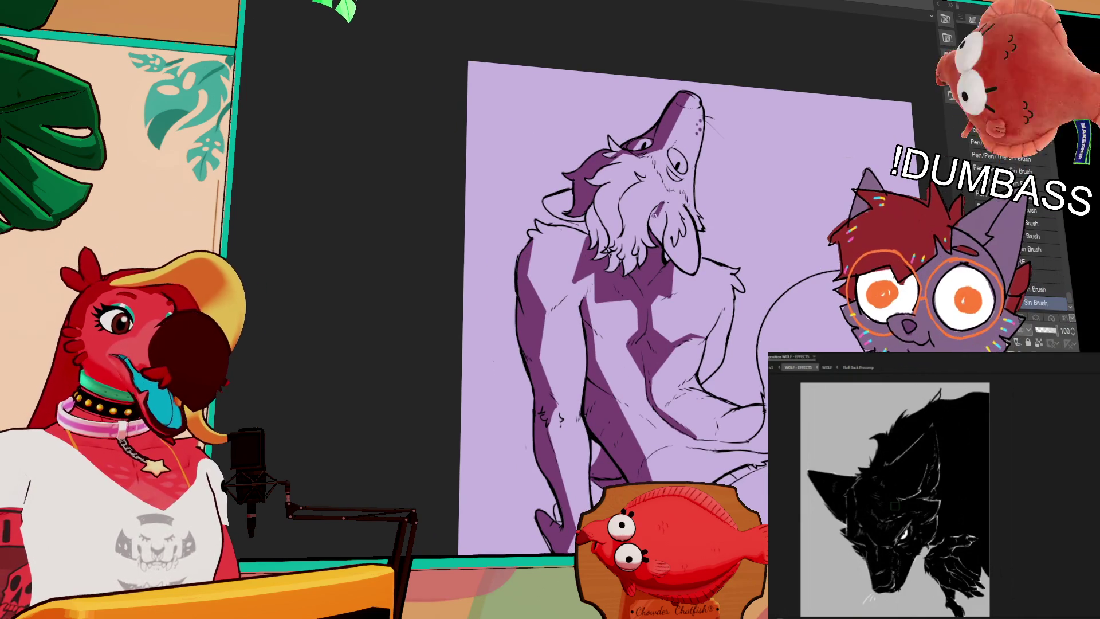
{"action": "left_click_drag", "start_coordinate": [660, 204], "coordinate": [655, 237]}
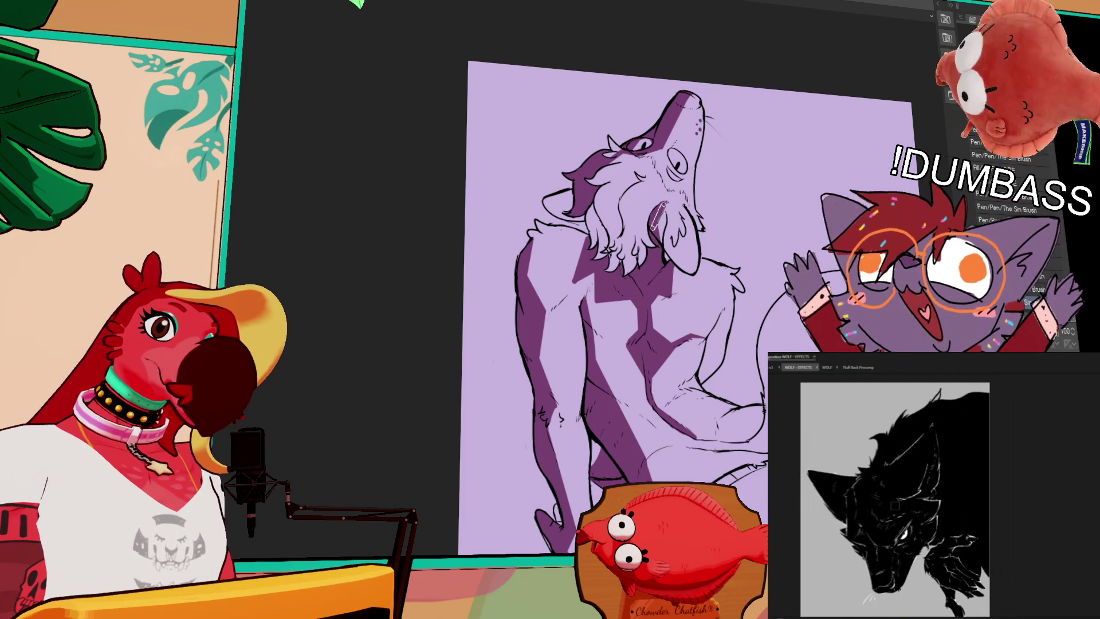
{"action": "left_click_drag", "start_coordinate": [663, 208], "coordinate": [656, 228]}
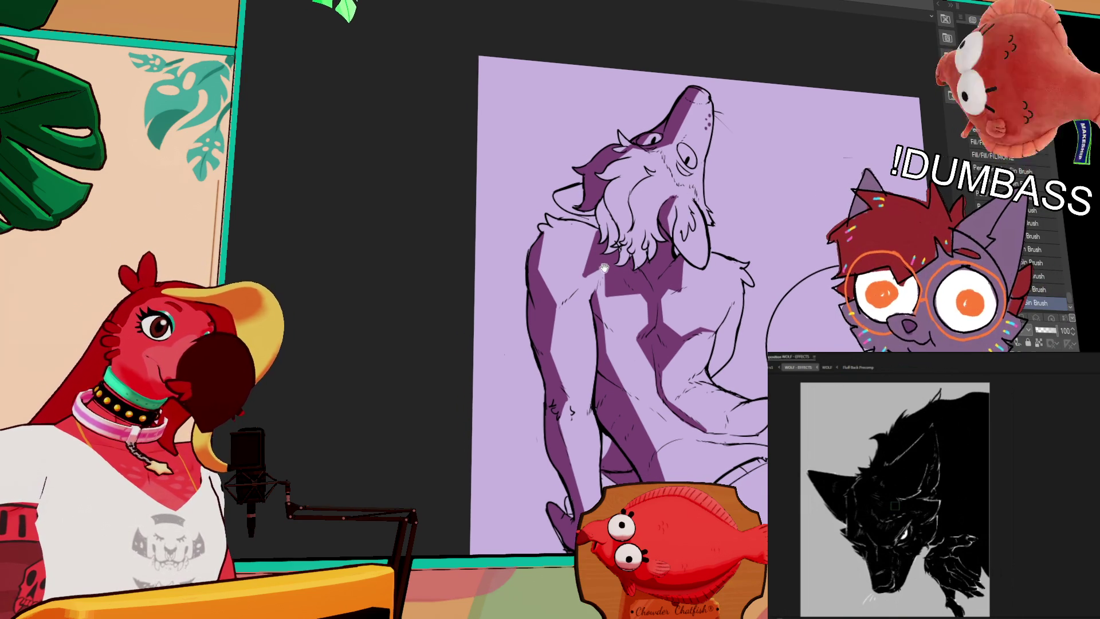
{"action": "left_click_drag", "start_coordinate": [583, 283], "coordinate": [580, 278]}
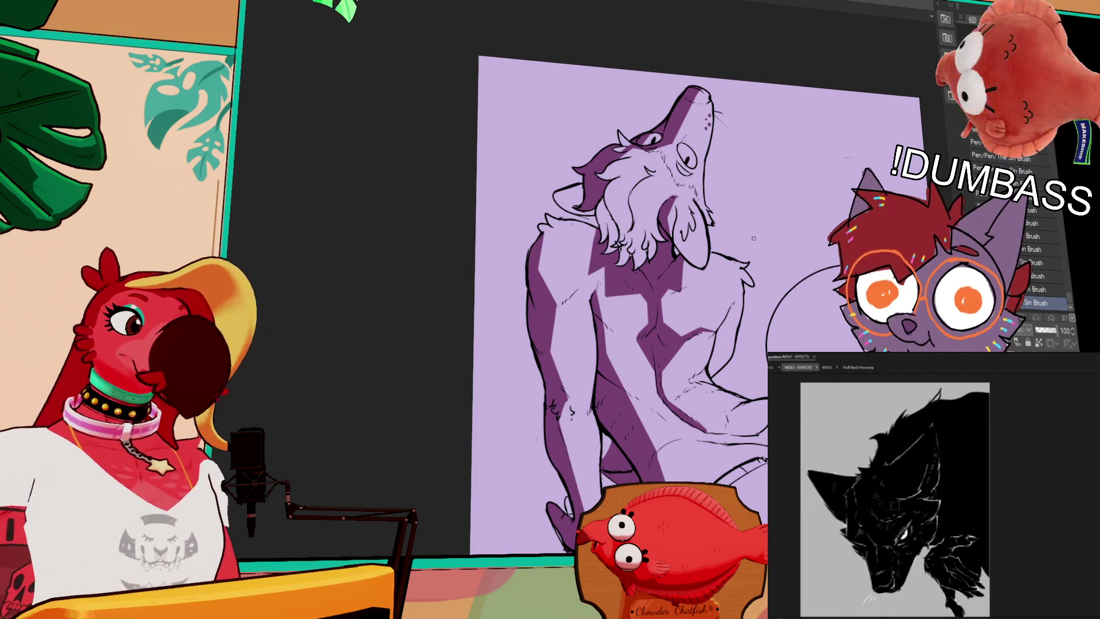
{"action": "key", "text": "ctrl+z"}
{"action": "mouse_move", "coordinate": [581, 213]}
{"action": "left_mouse_down"}
{"action": "mouse_move", "coordinate": [613, 228]}
{"action": "mouse_move", "coordinate": [590, 215]}
{"action": "mouse_move", "coordinate": [602, 205]}
{"action": "left_mouse_up"}
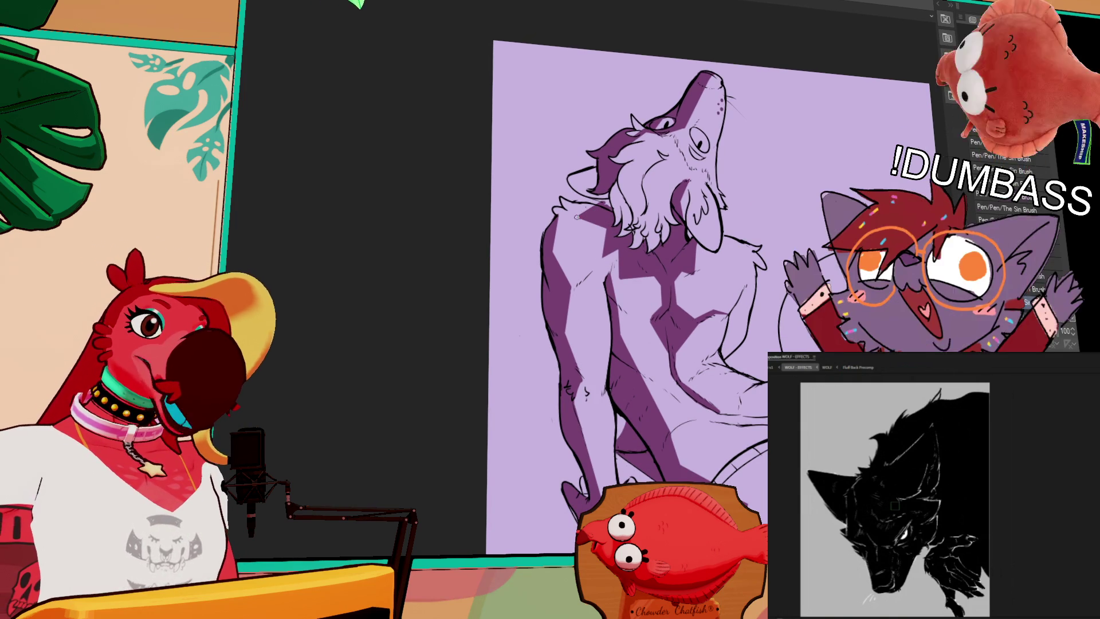
{"action": "mouse_move", "coordinate": [820, 169]}
{"action": "left_mouse_down"}
{"action": "mouse_move", "coordinate": [817, 140]}
{"action": "mouse_move", "coordinate": [792, 128]}
{"action": "mouse_move", "coordinate": [808, 163]}
{"action": "left_mouse_up"}
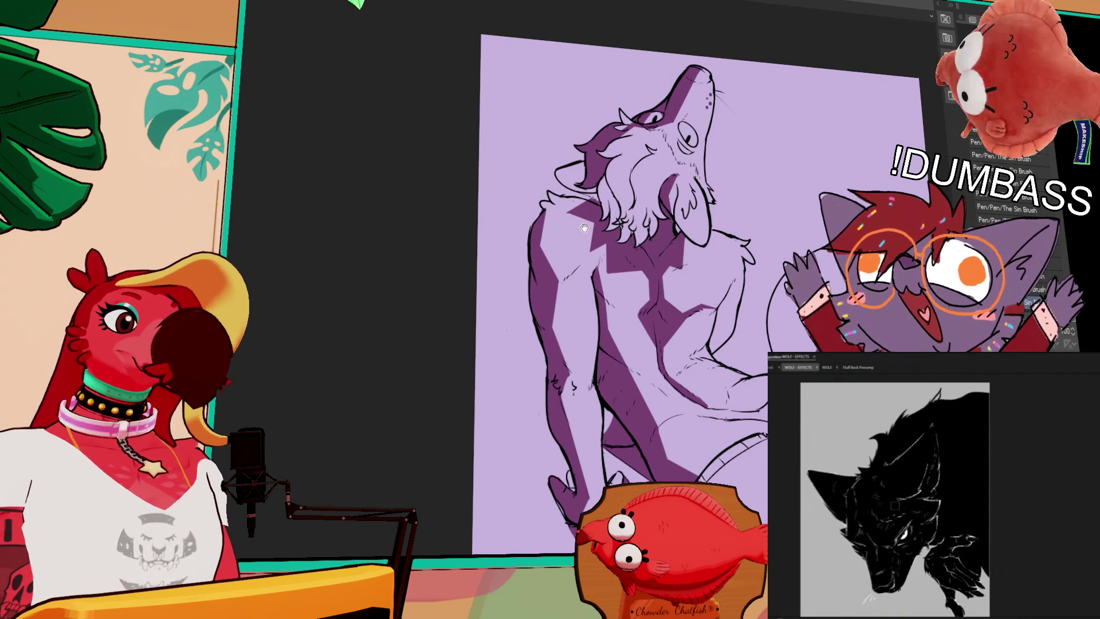
{"action": "left_click_drag", "start_coordinate": [606, 315], "coordinate": [579, 225]}
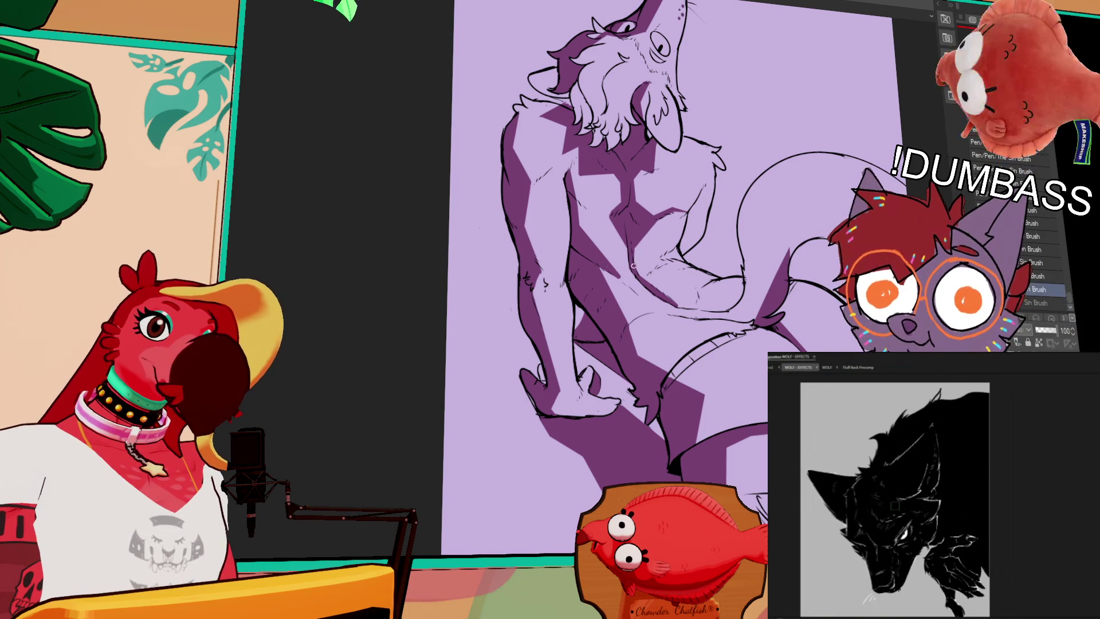
{"action": "key", "text": "period"}
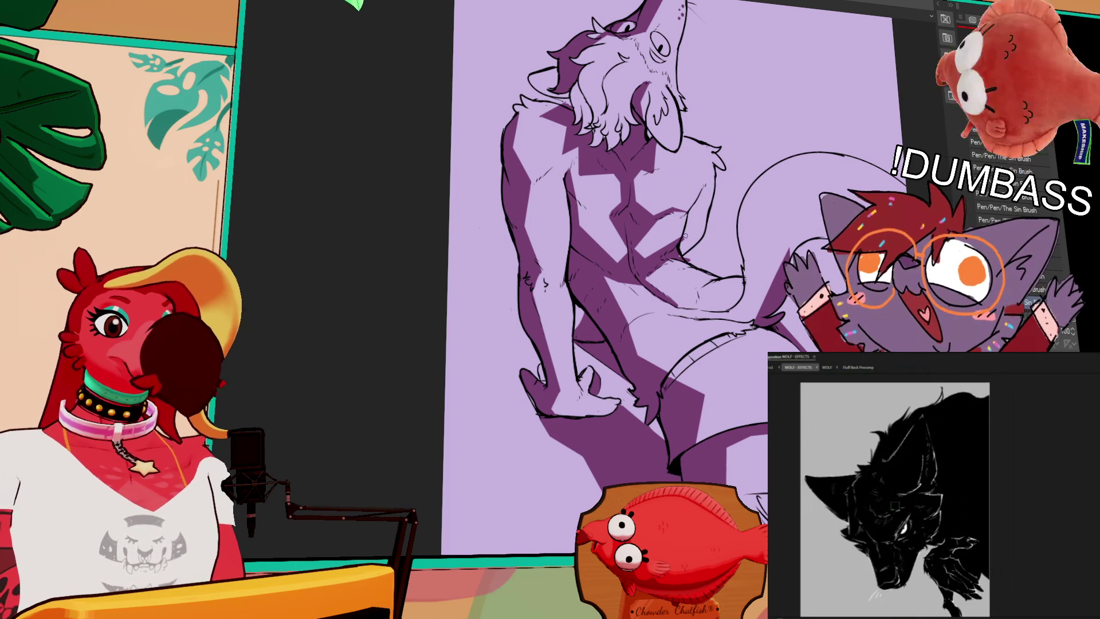
Ink a darker chest contour line, undoing the bad stroke and redrawing it.
{"action": "left_click_drag", "start_coordinate": [705, 184], "coordinate": [680, 260]}
{"action": "left_click_drag", "start_coordinate": [692, 218], "coordinate": [678, 259]}
{"action": "key", "text": "ctrl+z"}
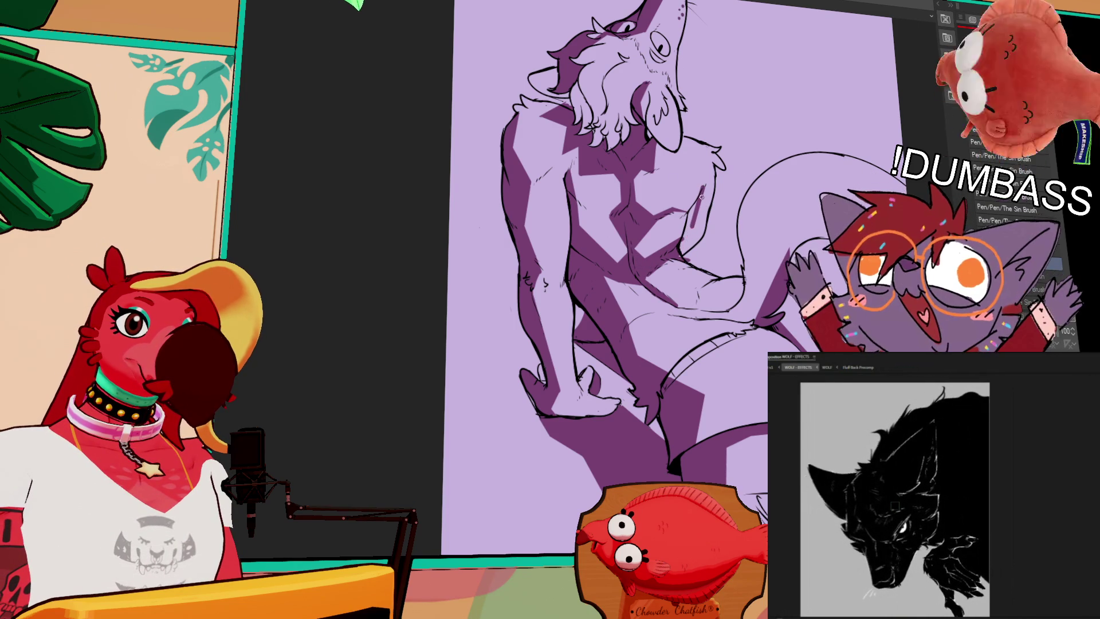
{"action": "left_click_drag", "start_coordinate": [704, 187], "coordinate": [680, 259]}
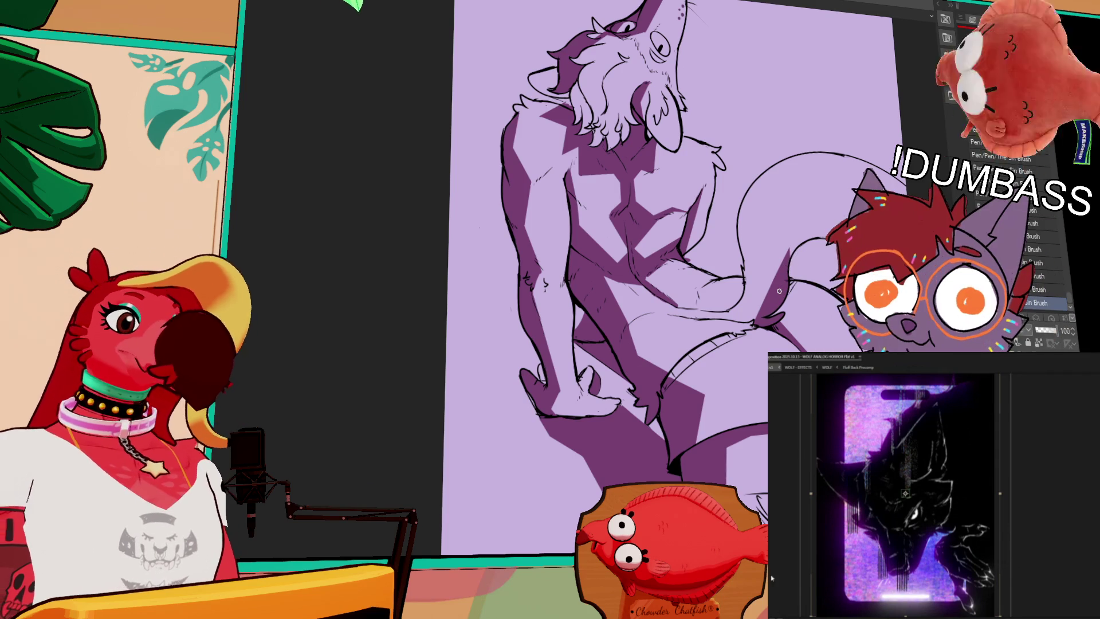
{"action": "left_click_drag", "start_coordinate": [588, 293], "coordinate": [589, 279]}
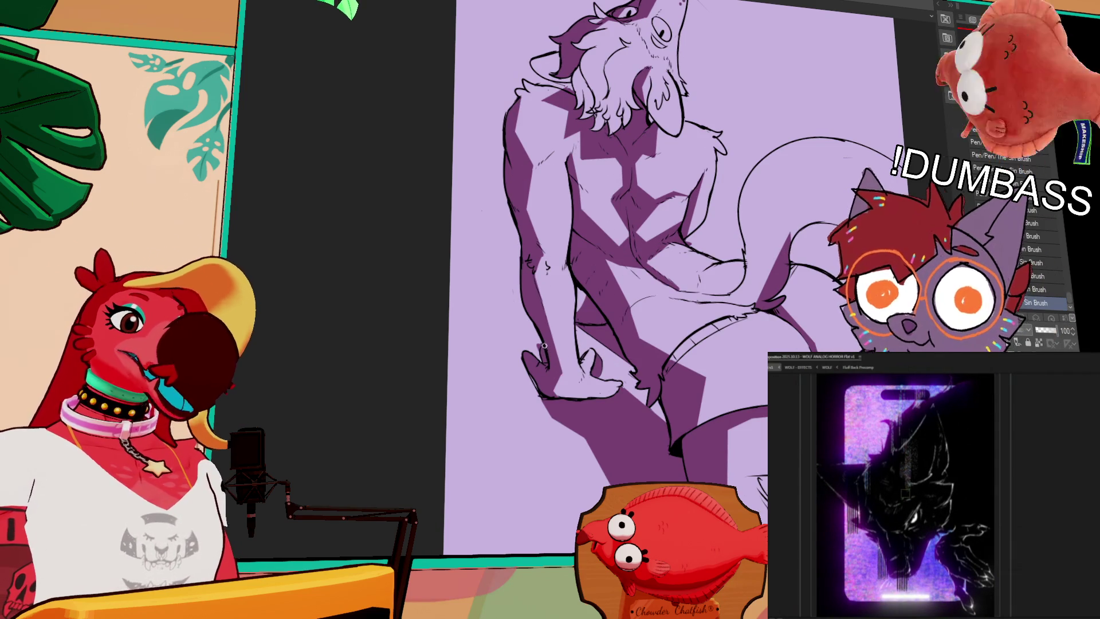
{"action": "left_click_drag", "start_coordinate": [559, 377], "coordinate": [570, 361]}
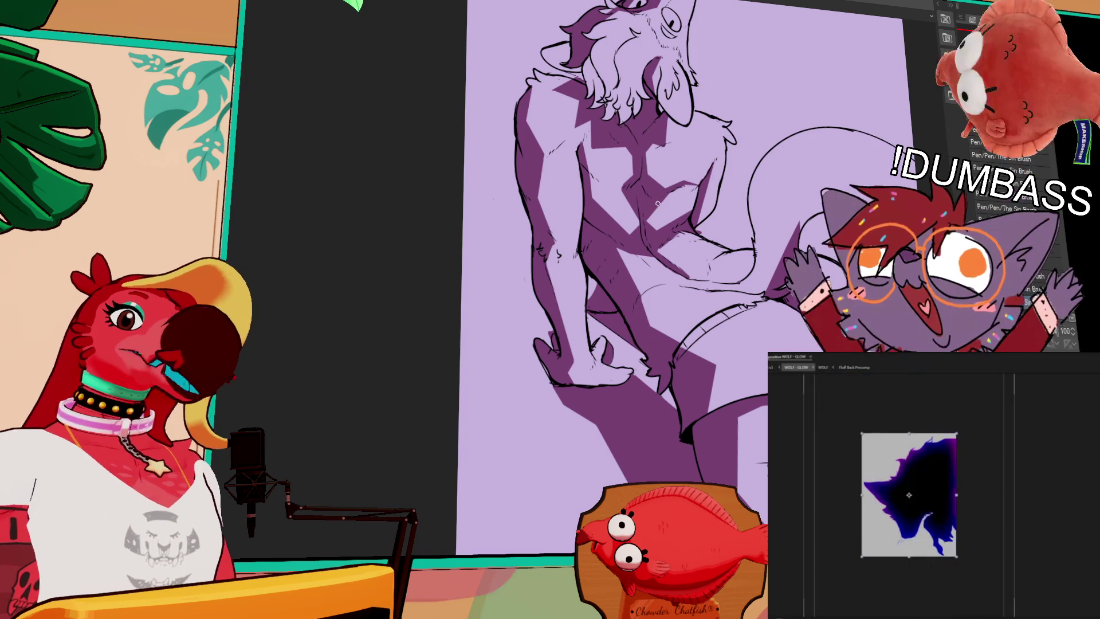
Redraw the thigh line longer and flatter, discarding a hip stroke and a short diagonal.
{"action": "left_click_drag", "start_coordinate": [619, 196], "coordinate": [629, 204]}
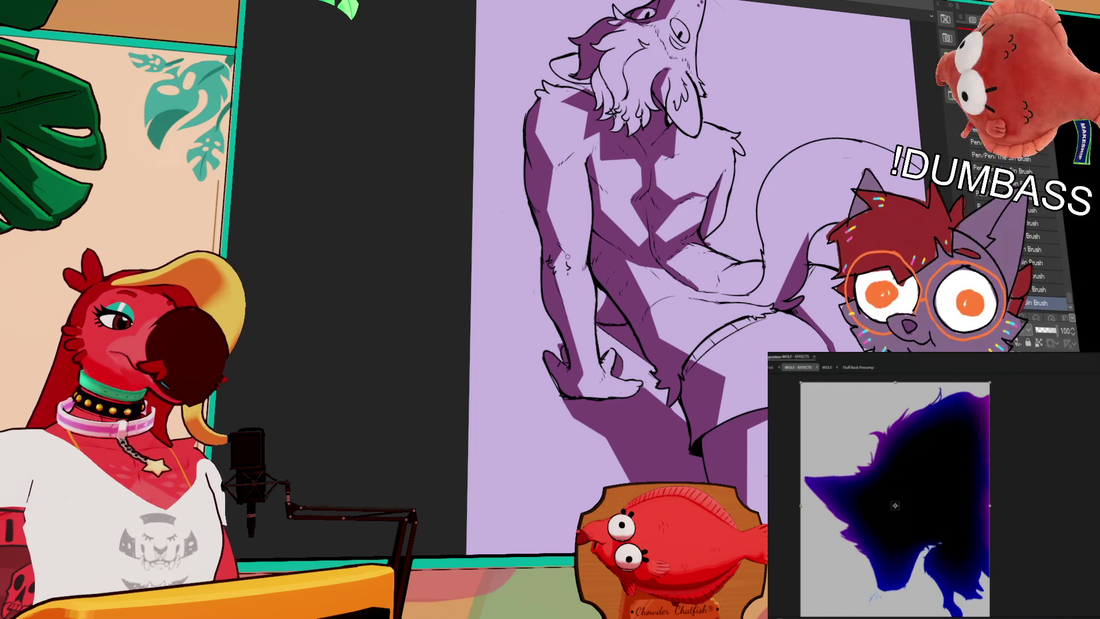
{"action": "left_click", "coordinate": [784, 369]}
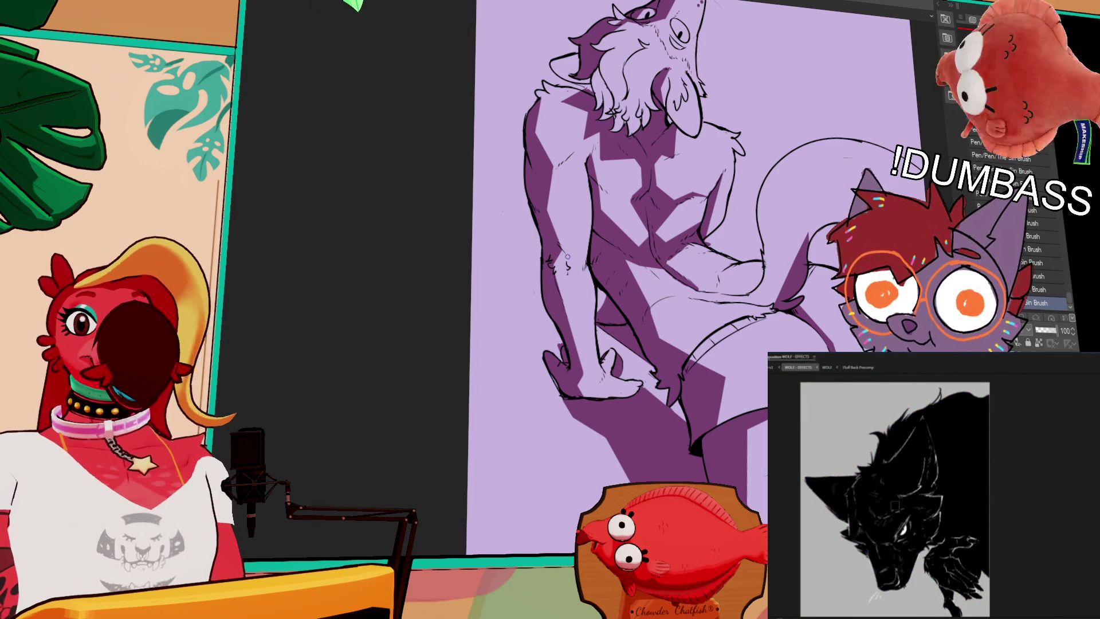
{"action": "left_click", "coordinate": [827, 367]}
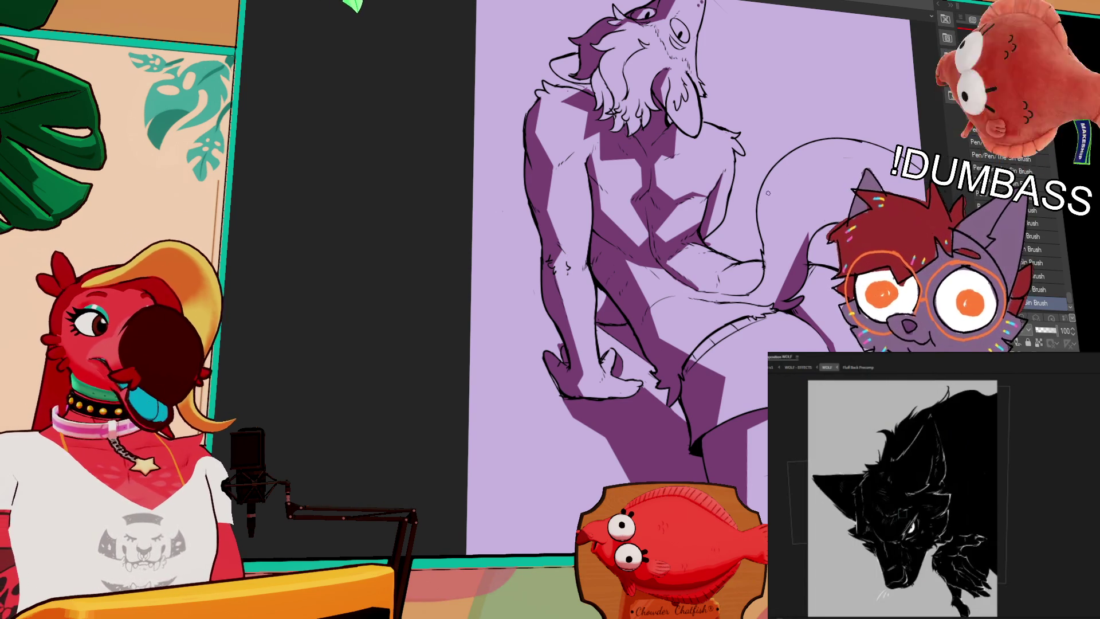
{"action": "mouse_move", "coordinate": [754, 199]}
{"action": "left_mouse_down"}
{"action": "mouse_move", "coordinate": [765, 193]}
{"action": "mouse_move", "coordinate": [786, 269]}
{"action": "left_mouse_up"}
{"action": "key", "text": "ctrl+z"}
{"action": "key", "text": "ctrl+z"}
{"action": "mouse_move", "coordinate": [732, 303]}
{"action": "left_mouse_down"}
{"action": "mouse_move", "coordinate": [715, 285]}
{"action": "mouse_move", "coordinate": [766, 267]}
{"action": "left_mouse_up"}
{"action": "key", "text": "ctrl+z"}
{"action": "mouse_move", "coordinate": [713, 290]}
{"action": "left_mouse_down"}
{"action": "mouse_move", "coordinate": [765, 280]}
{"action": "mouse_move", "coordinate": [756, 284]}
{"action": "left_mouse_up"}
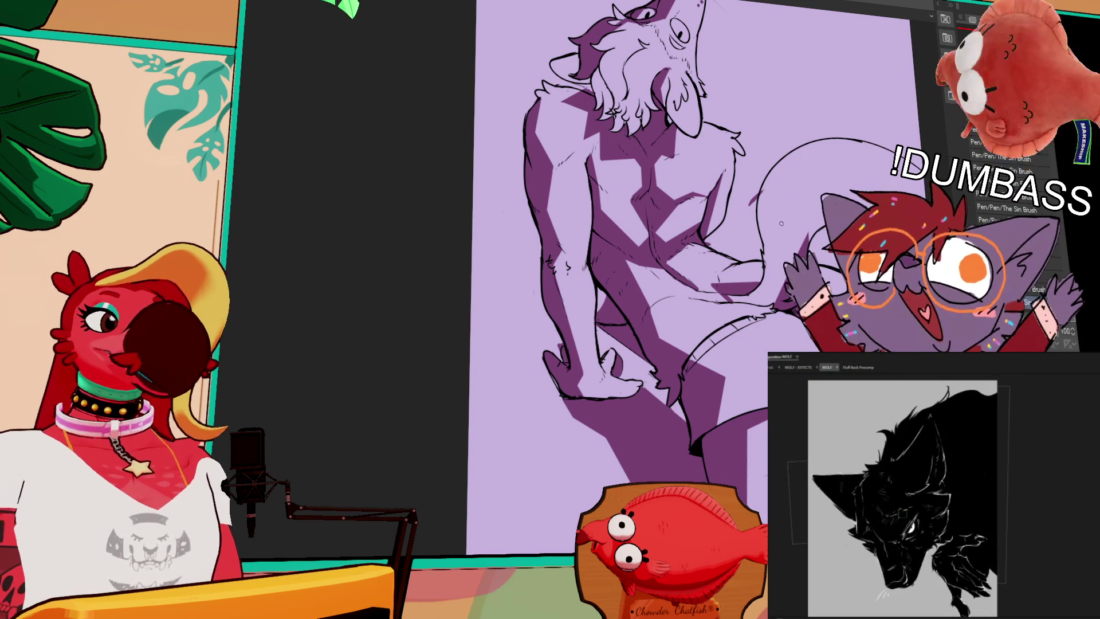
Try further strokes down the wolf's hip line, undoing the ones that don't work.
{"action": "left_click_drag", "start_coordinate": [766, 210], "coordinate": [777, 299]}
{"action": "key", "text": "ctrl+z"}
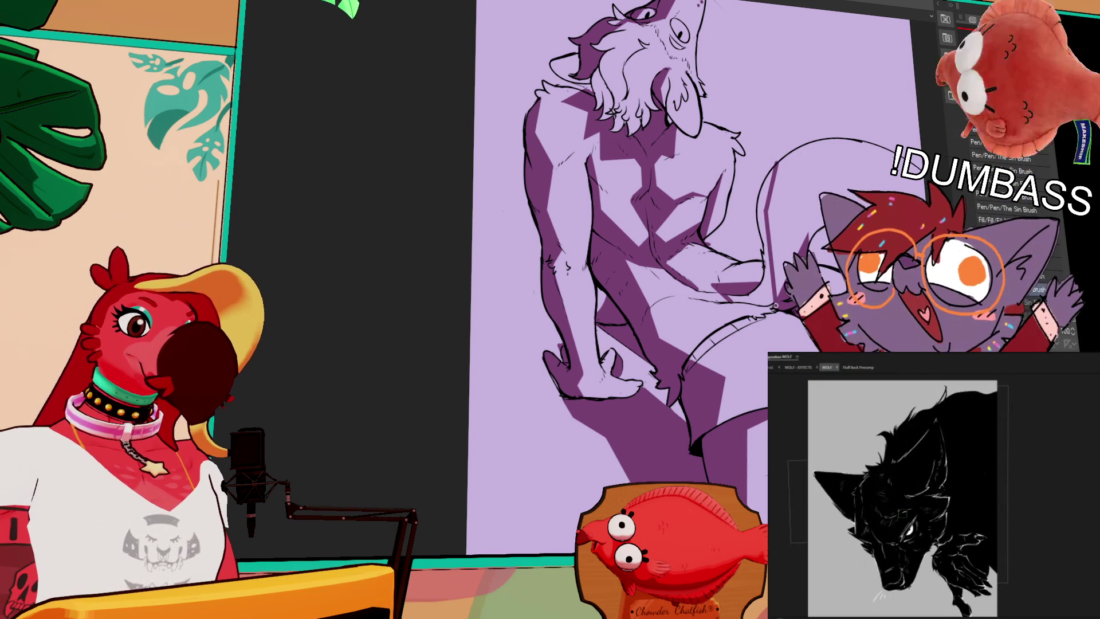
{"action": "left_click", "coordinate": [799, 369]}
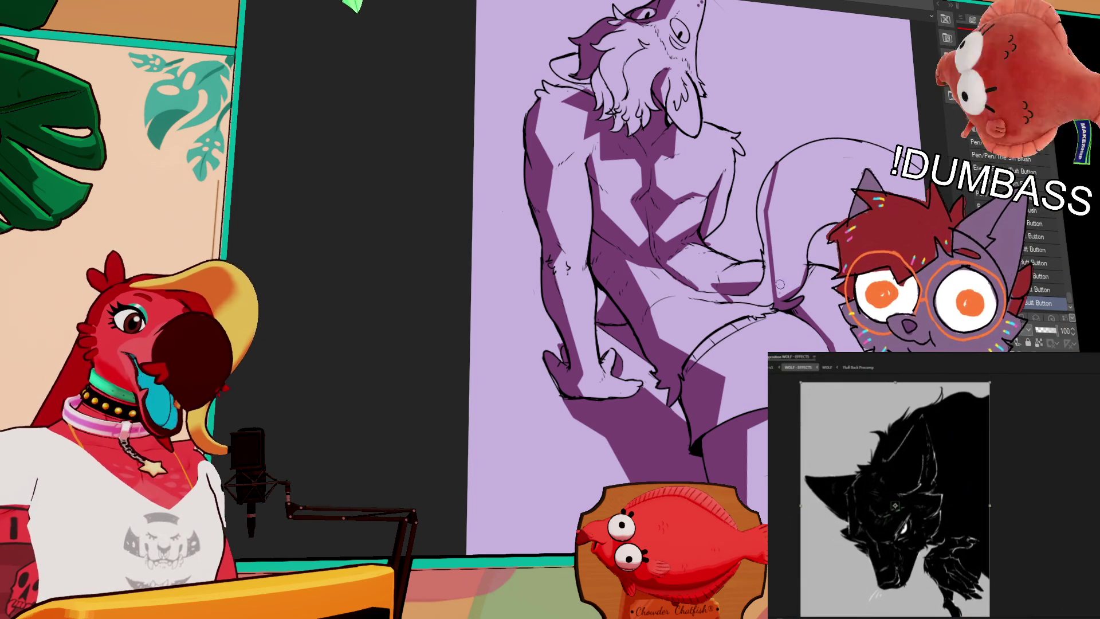
{"action": "left_click_drag", "start_coordinate": [781, 281], "coordinate": [747, 295]}
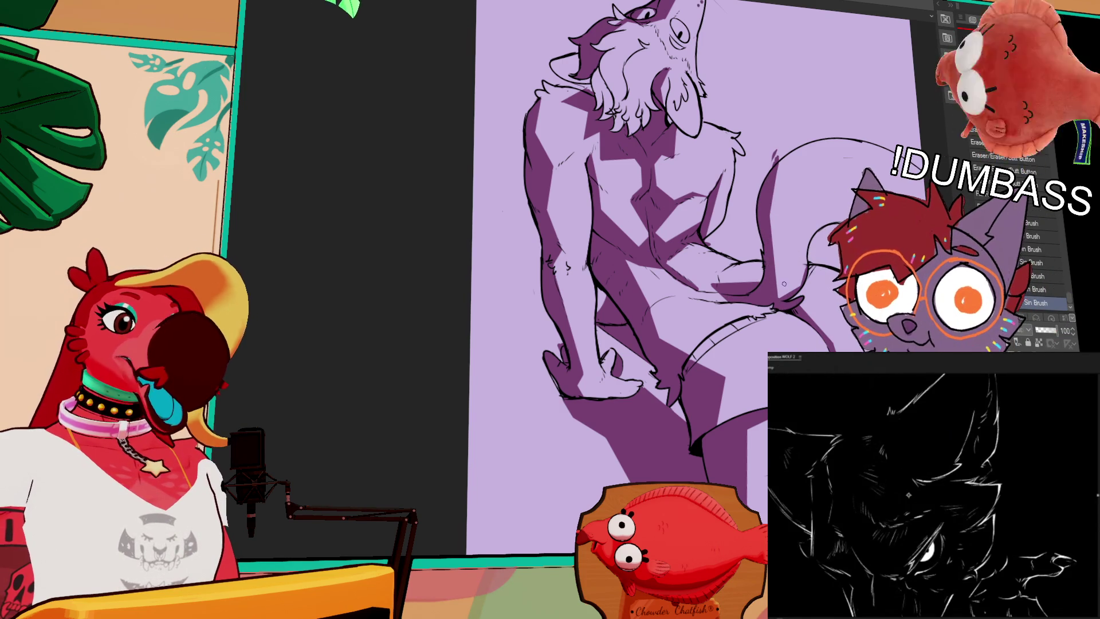
{"action": "key", "text": "ctrl+z"}
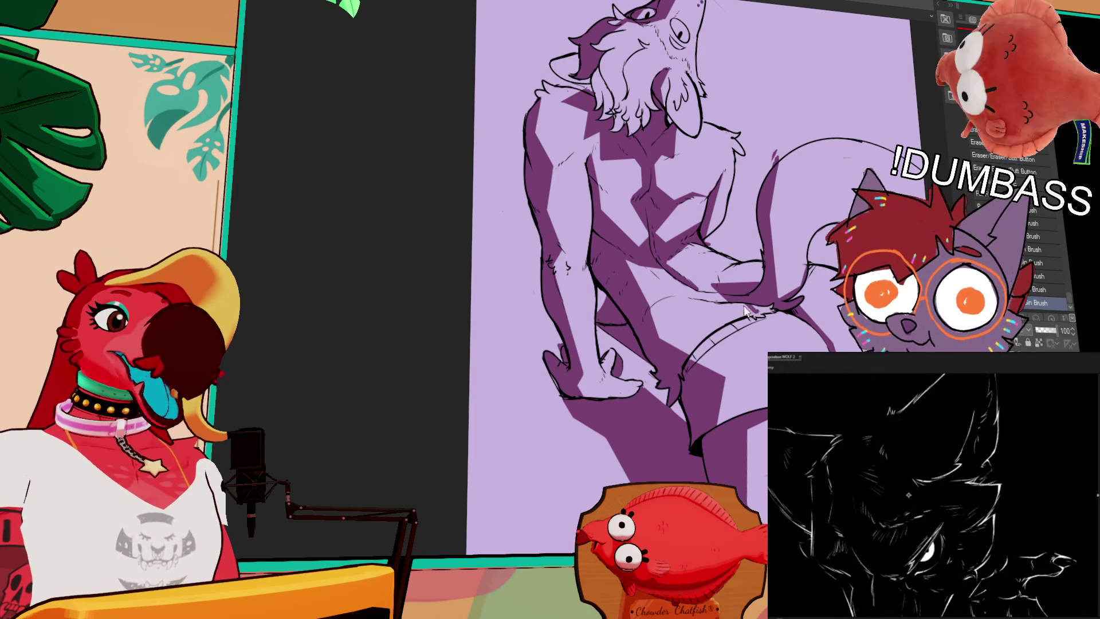
{"action": "key", "text": "ctrl+z"}
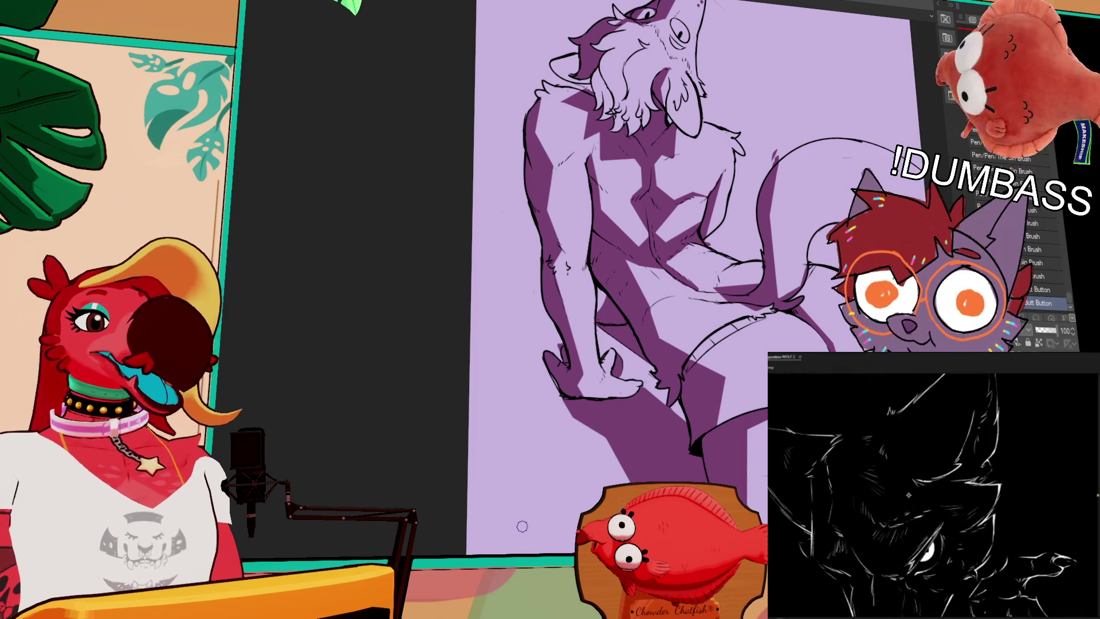
{"action": "left_click_drag", "start_coordinate": [713, 339], "coordinate": [709, 334]}
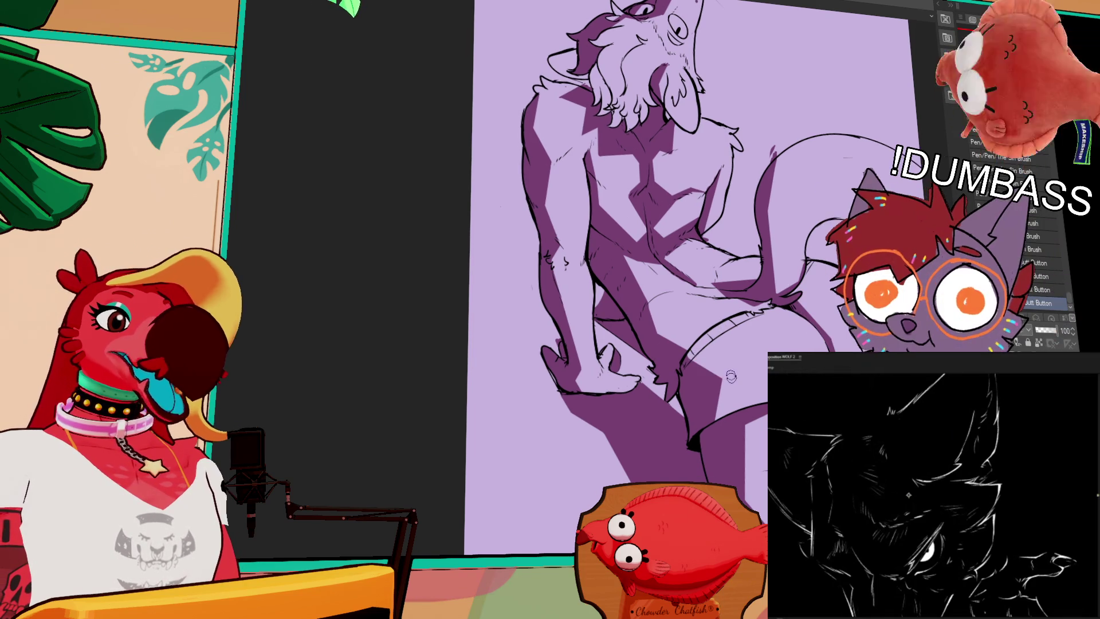
{"action": "left_click_drag", "start_coordinate": [736, 365], "coordinate": [732, 357]}
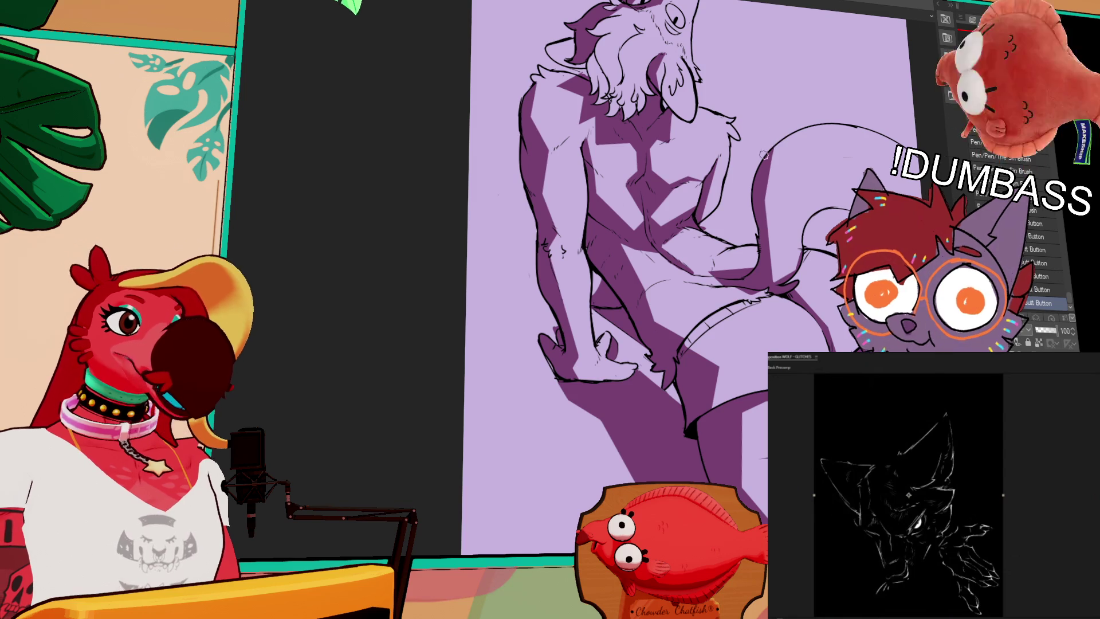
{"action": "scroll", "coordinate": [819, 220], "scroll_direction": "down", "scroll_amount": 3}
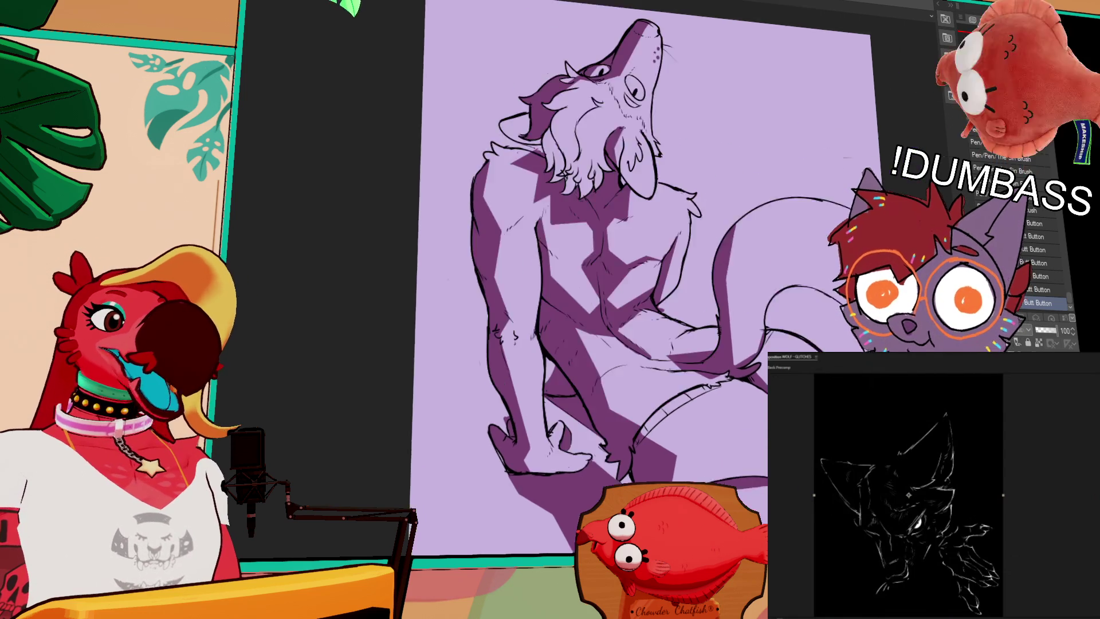
{"action": "key", "text": "period"}
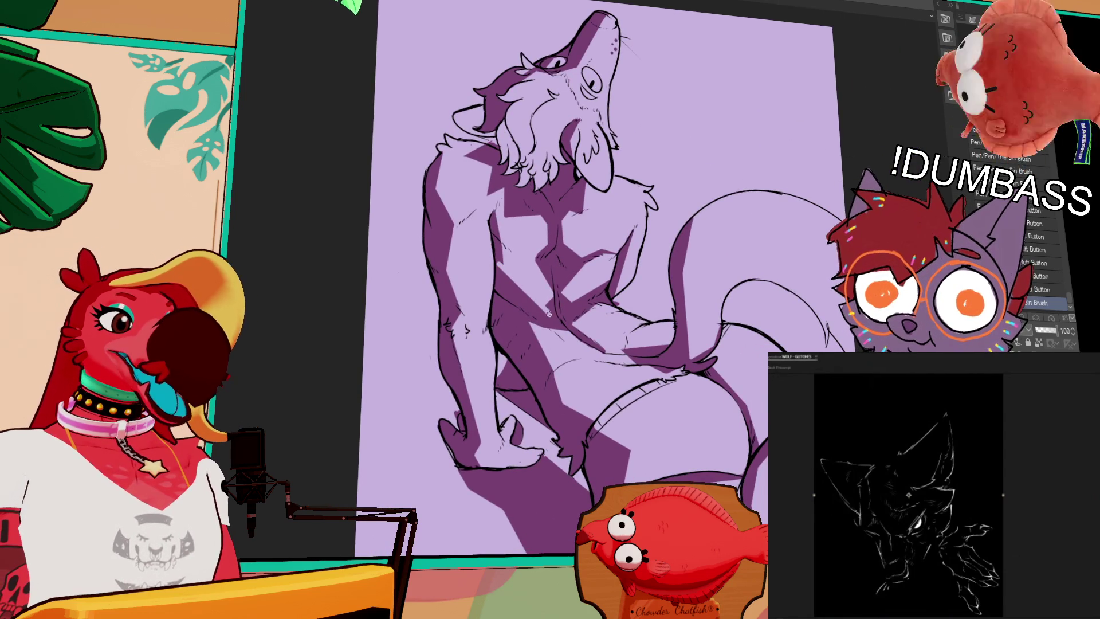
{"action": "key", "text": "period"}
{"action": "key", "text": "period"}
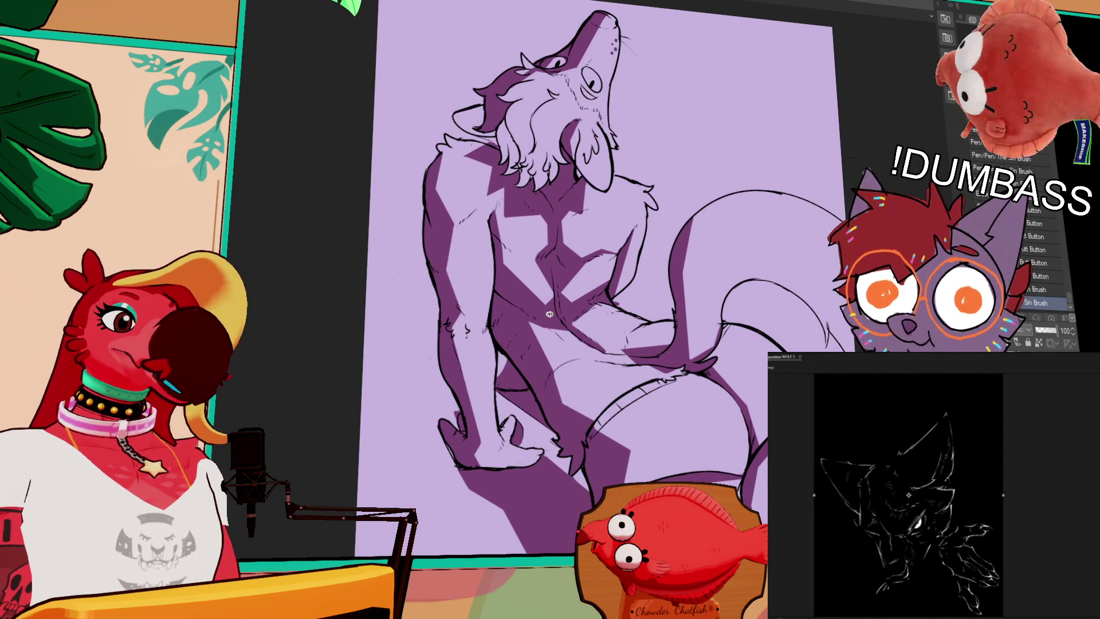
{"action": "mouse_move", "coordinate": [697, 231]}
{"action": "left_mouse_down"}
{"action": "mouse_move", "coordinate": [688, 228]}
{"action": "mouse_move", "coordinate": [711, 232]}
{"action": "mouse_move", "coordinate": [692, 227]}
{"action": "left_mouse_up"}
{"action": "key", "text": "e"}
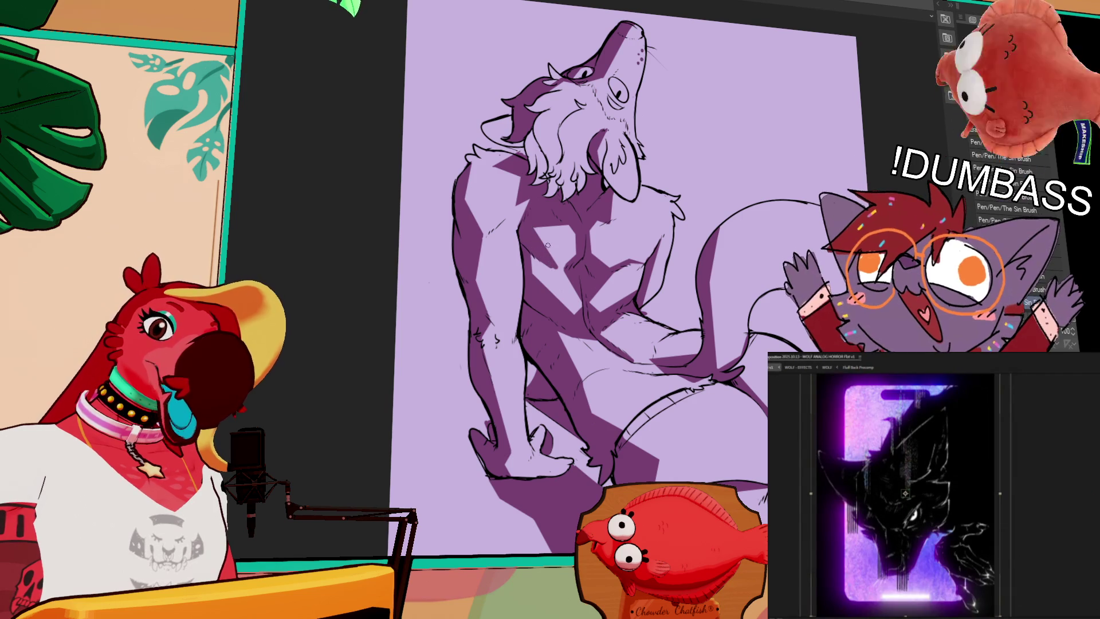
{"action": "key", "text": "p"}
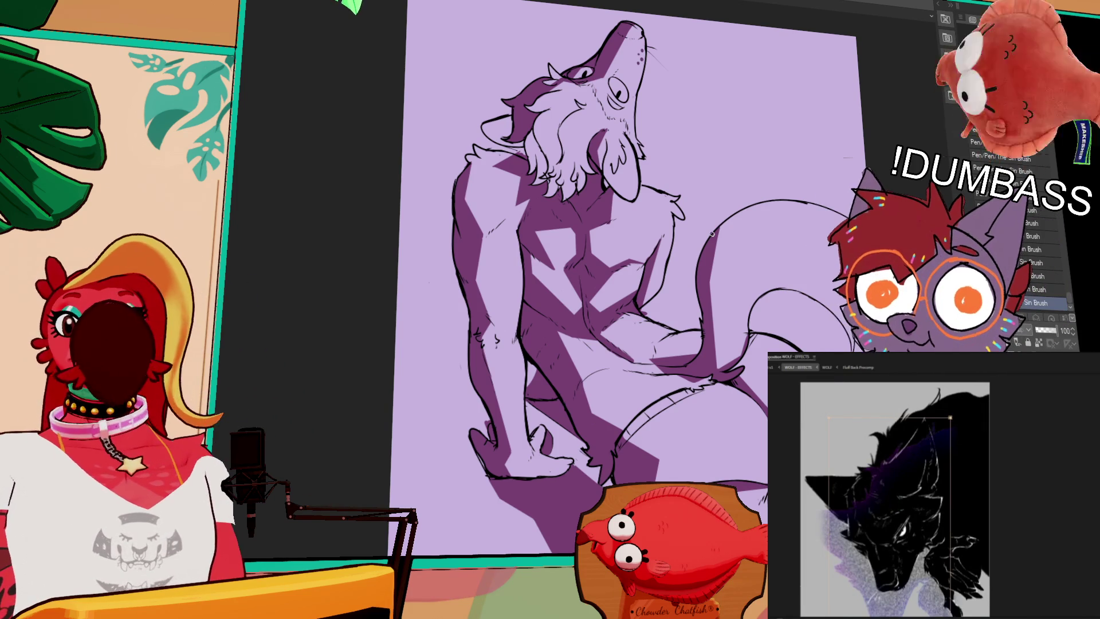
{"action": "mouse_move", "coordinate": [712, 233]}
{"action": "left_mouse_down"}
{"action": "mouse_move", "coordinate": [727, 220]}
{"action": "mouse_move", "coordinate": [738, 228]}
{"action": "left_mouse_up"}
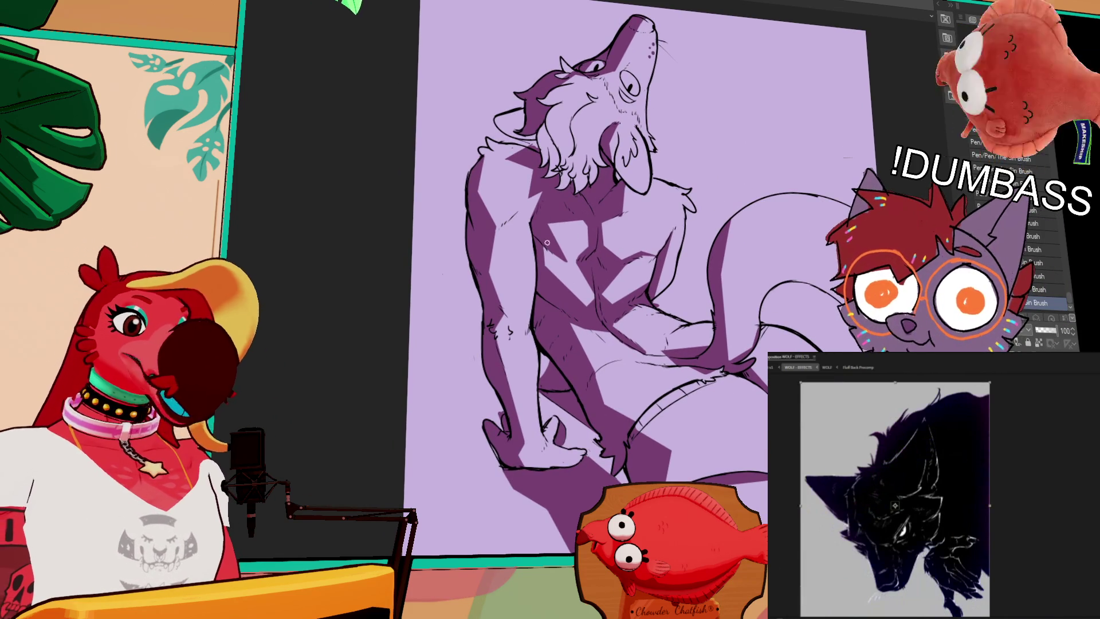
Frame the wolf's torso at a tilted angle and erase a short bit of the chest line.
{"action": "left_click_drag", "start_coordinate": [543, 263], "coordinate": [604, 260]}
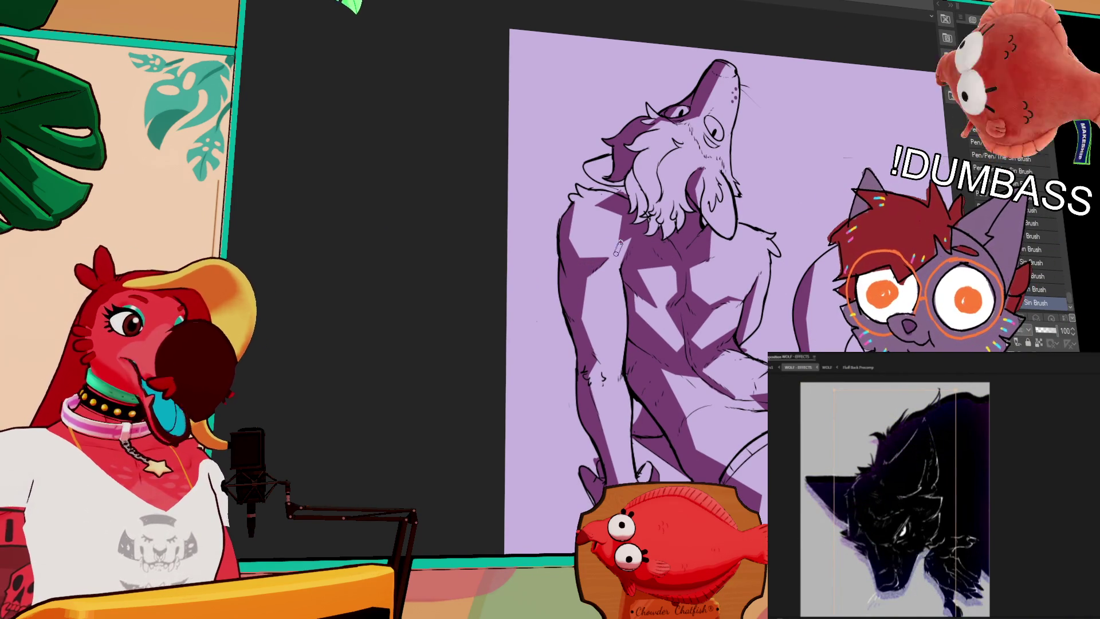
{"action": "left_click_drag", "start_coordinate": [752, 277], "coordinate": [728, 199]}
{"action": "left_click_drag", "start_coordinate": [762, 269], "coordinate": [745, 212]}
{"action": "left_click_drag", "start_coordinate": [762, 298], "coordinate": [750, 255]}
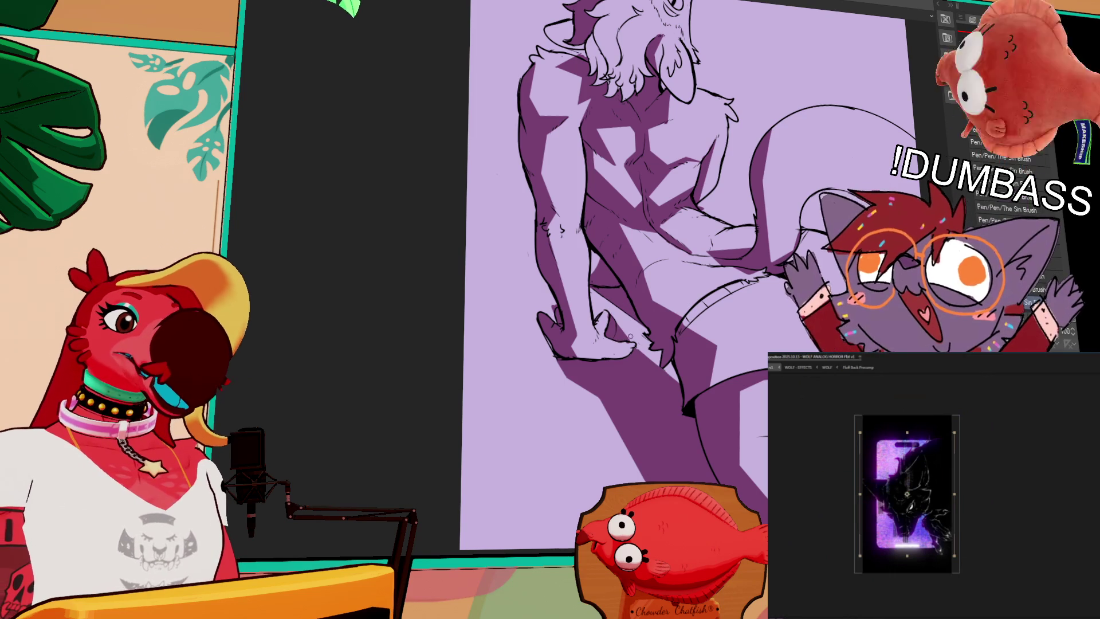
{"action": "left_click_drag", "start_coordinate": [810, 209], "coordinate": [708, 293]}
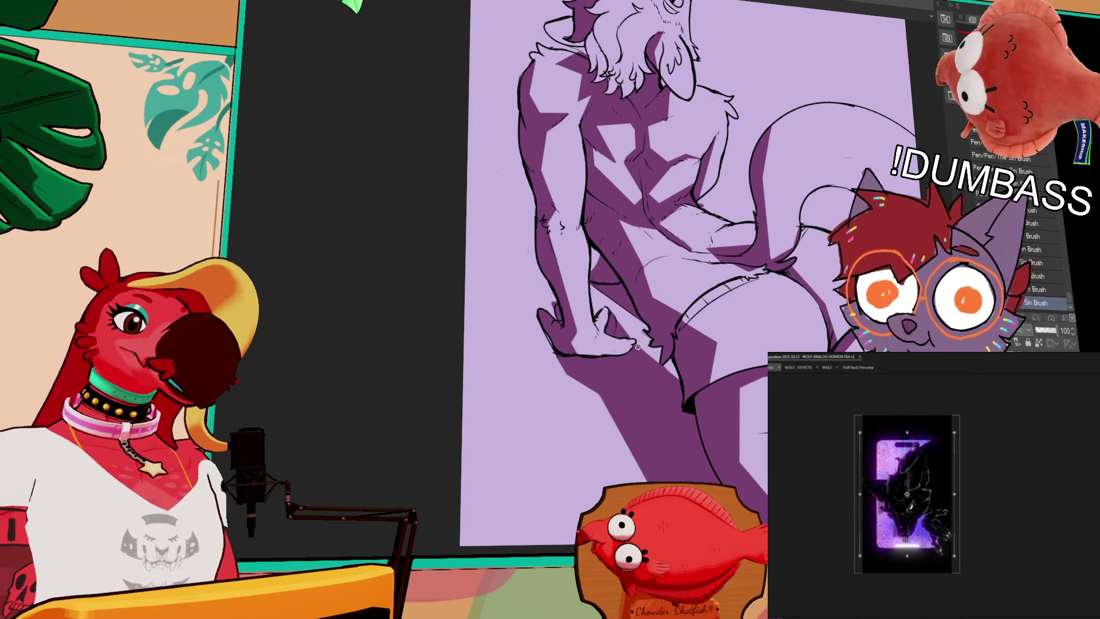
{"action": "mouse_move", "coordinate": [638, 346]}
{"action": "left_mouse_down"}
{"action": "mouse_move", "coordinate": [619, 366]}
{"action": "mouse_move", "coordinate": [593, 358]}
{"action": "mouse_move", "coordinate": [581, 424]}
{"action": "left_mouse_up"}
{"action": "left_click_drag", "start_coordinate": [755, 279], "coordinate": [730, 182]}
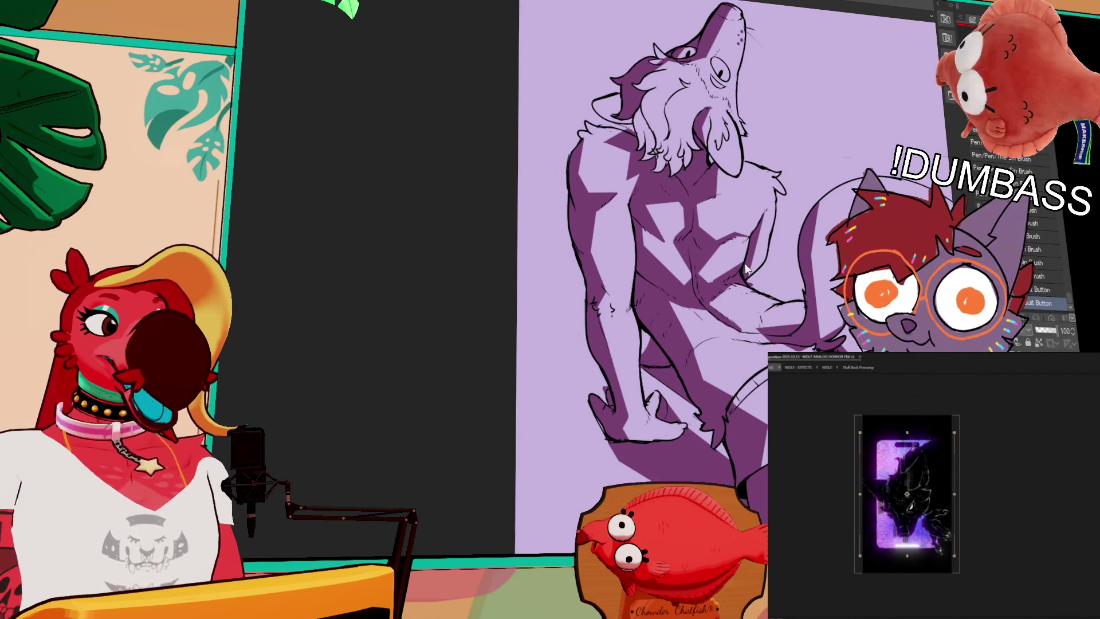
{"action": "mouse_move", "coordinate": [708, 280]}
{"action": "left_mouse_down"}
{"action": "mouse_move", "coordinate": [742, 263]}
{"action": "mouse_move", "coordinate": [709, 301]}
{"action": "left_mouse_up"}
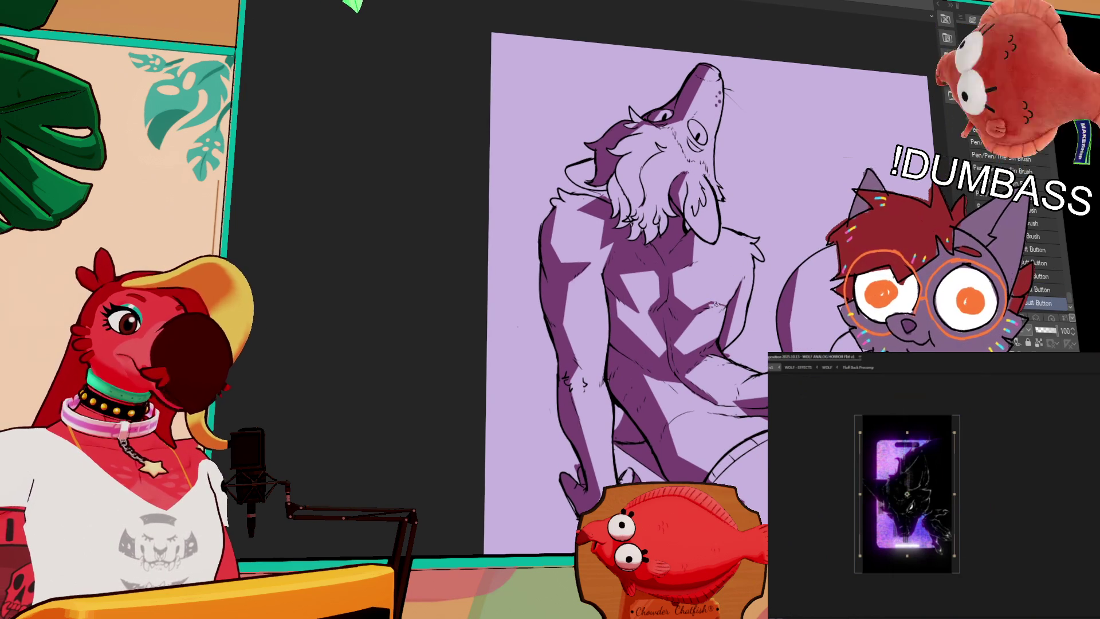
Undo twice, then draw a short dark chest line and lighten it with the Eraser.
{"action": "key", "text": "ctrl+z"}
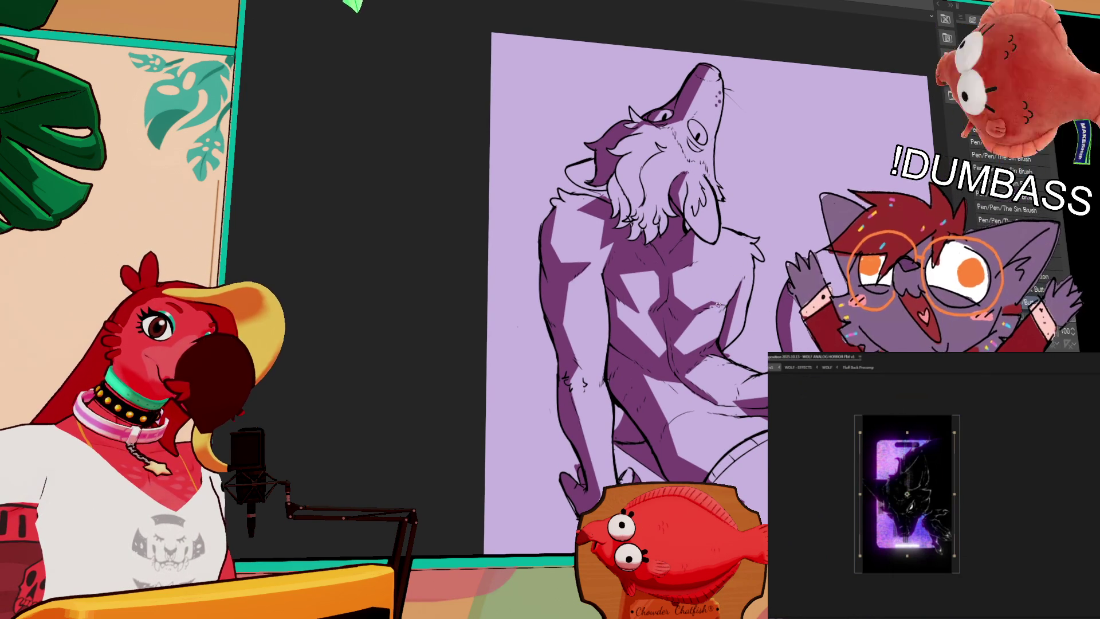
{"action": "key", "text": "ctrl+z"}
{"action": "left_click_drag", "start_coordinate": [711, 305], "coordinate": [725, 304]}
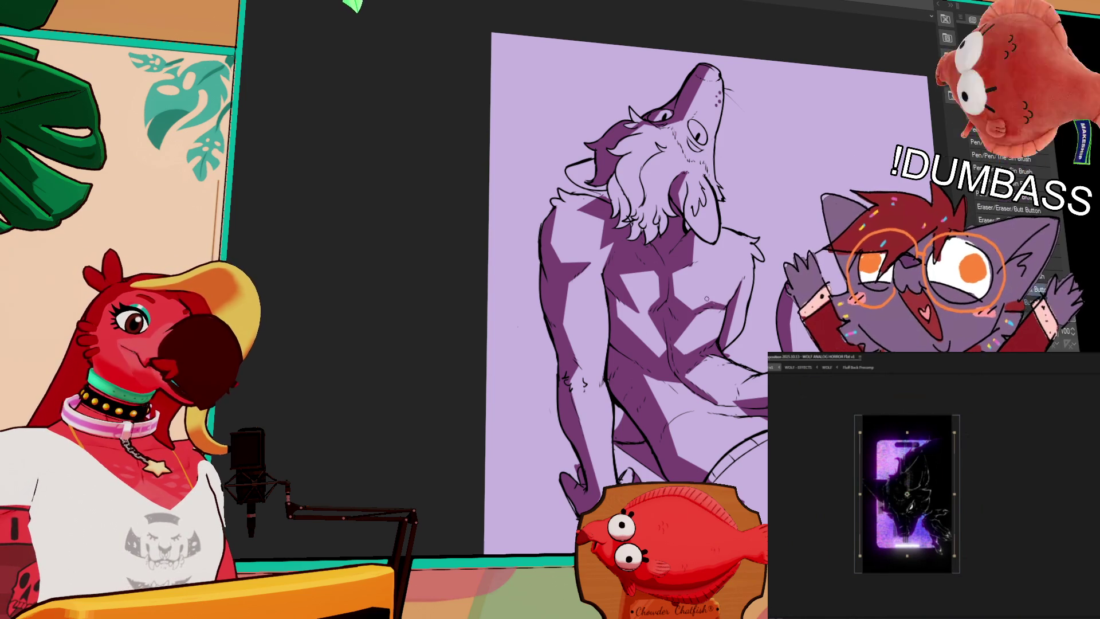
{"action": "mouse_move", "coordinate": [723, 303]}
{"action": "left_mouse_down"}
{"action": "mouse_move", "coordinate": [733, 306]}
{"action": "mouse_move", "coordinate": [723, 308]}
{"action": "left_mouse_up"}
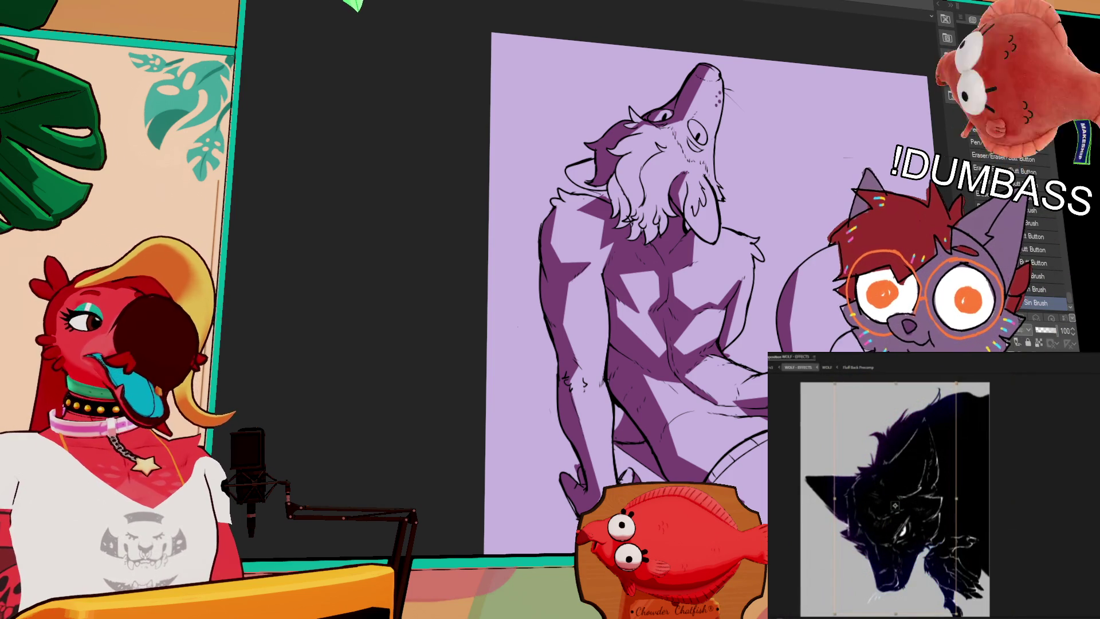
{"action": "left_click", "coordinate": [778, 582]}
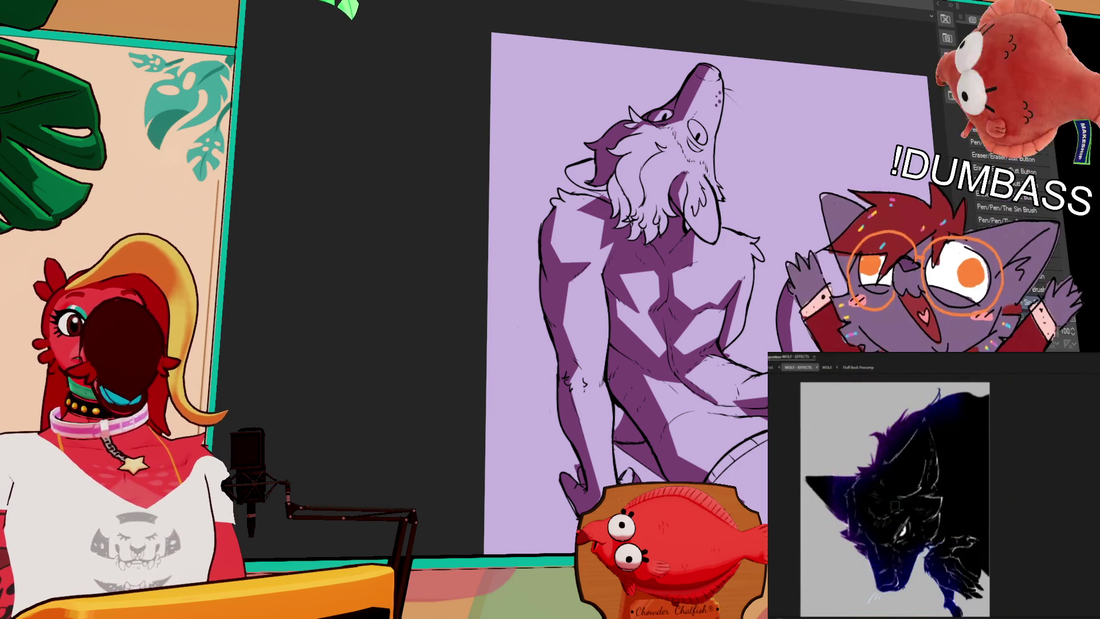
{"action": "left_click", "coordinate": [800, 370]}
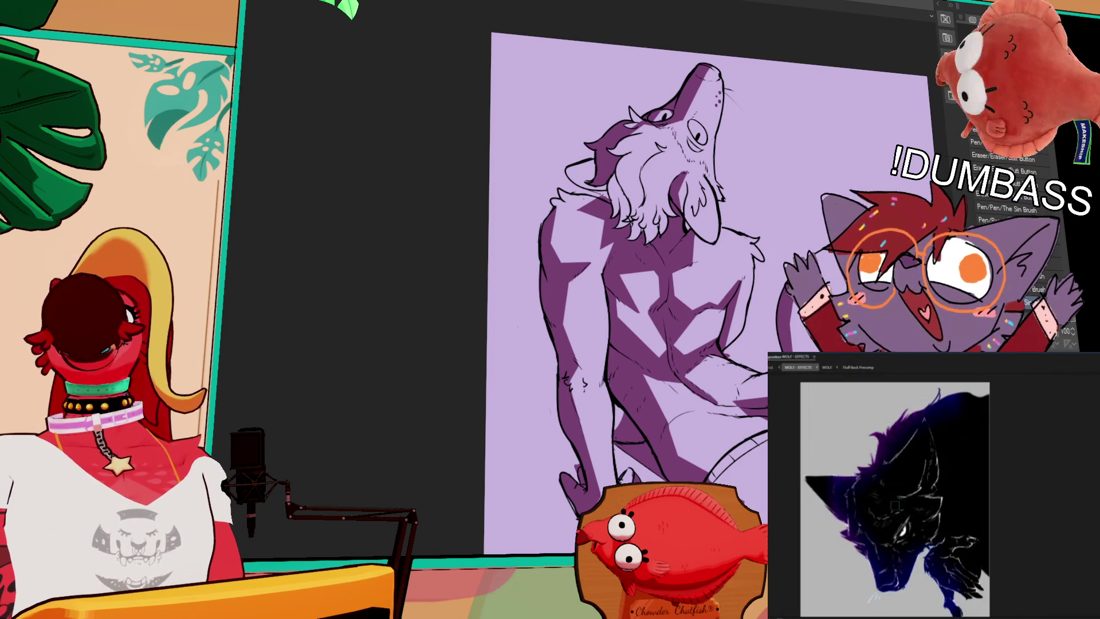
{"action": "left_click", "coordinate": [895, 505]}
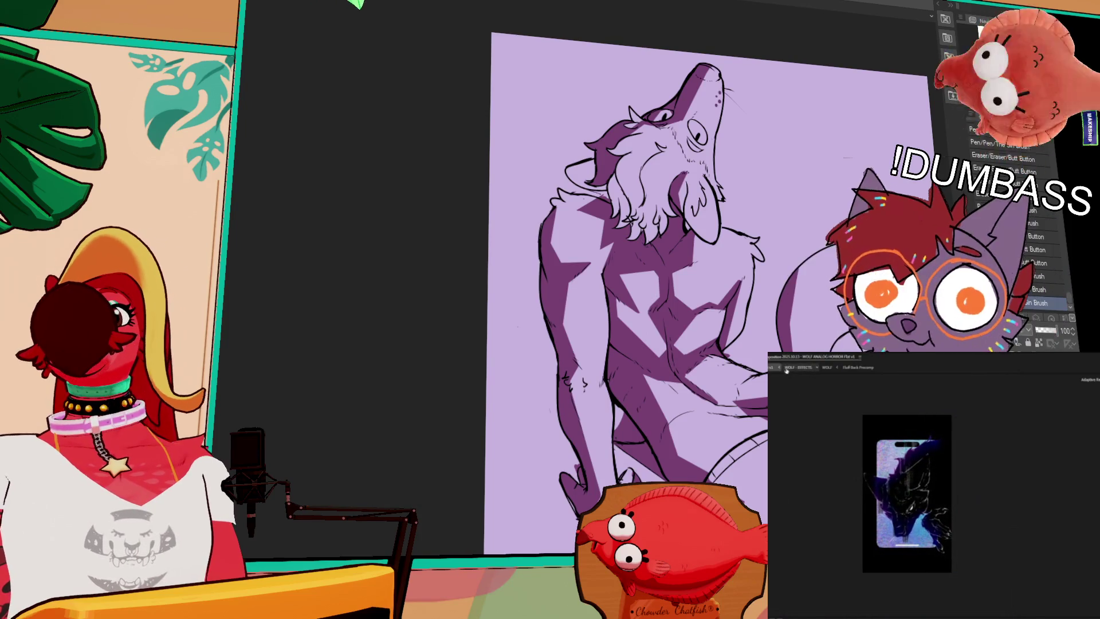
Pick the Sin Brush pen, frame the werewolf's head, and open the WOLF - GLOW comp.
{"action": "left_click", "coordinate": [790, 362]}
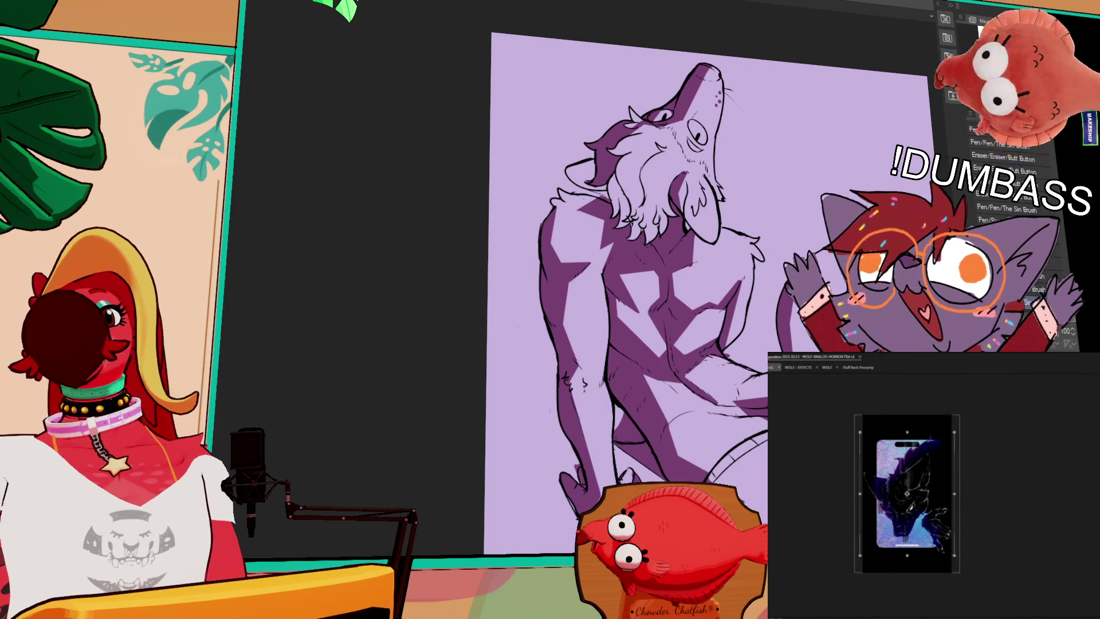
{"action": "left_click", "coordinate": [798, 367]}
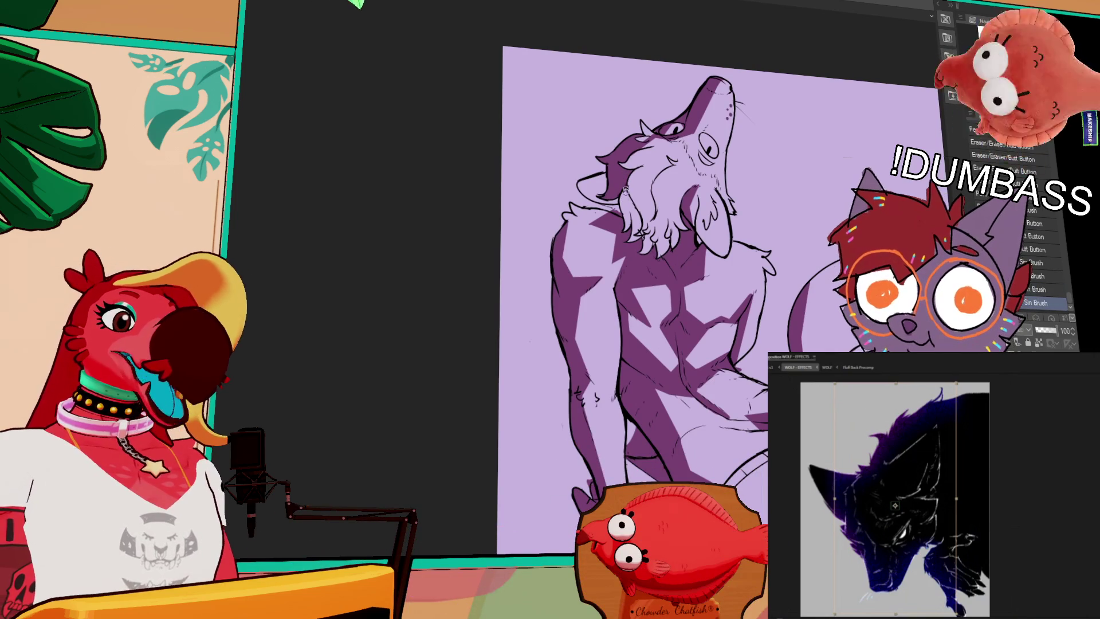
{"action": "key", "text": "p"}
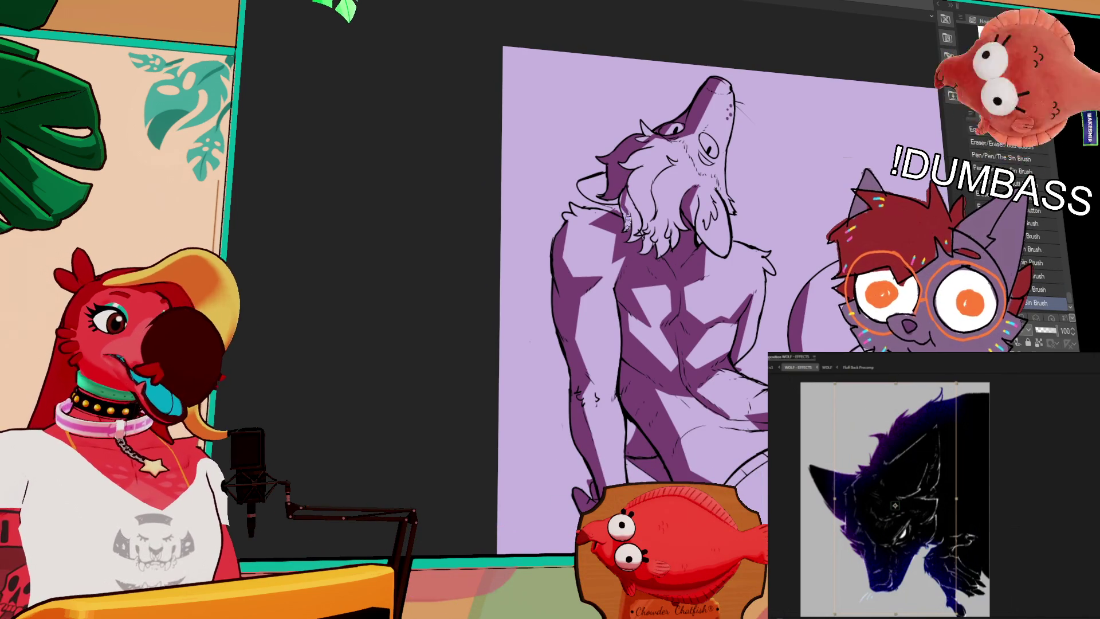
{"action": "key", "text": "period"}
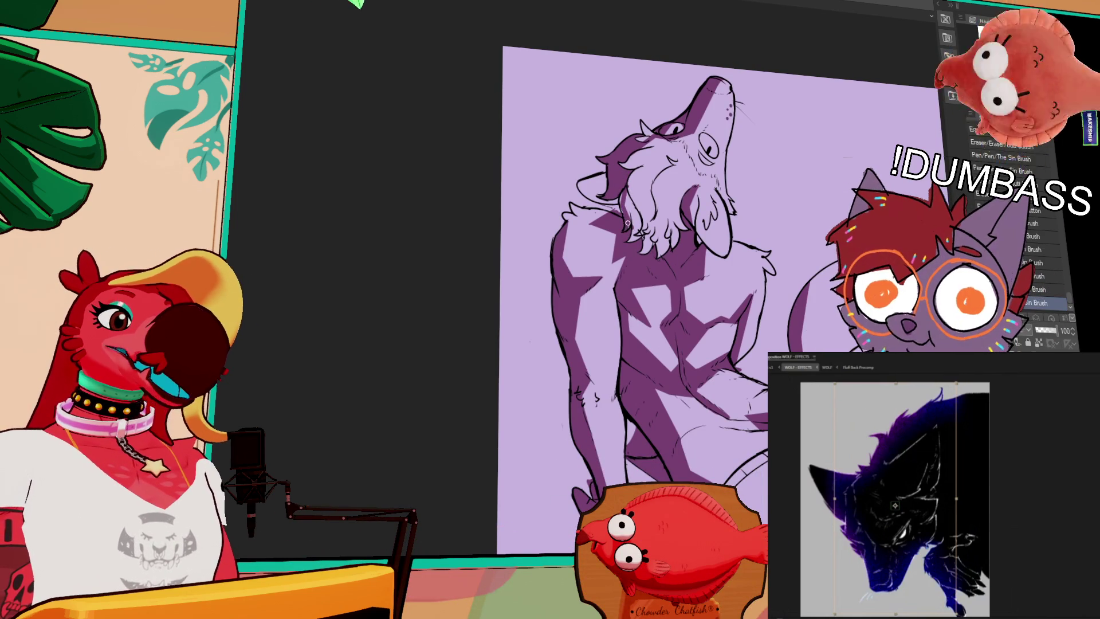
{"action": "left_click_drag", "start_coordinate": [687, 286], "coordinate": [754, 316]}
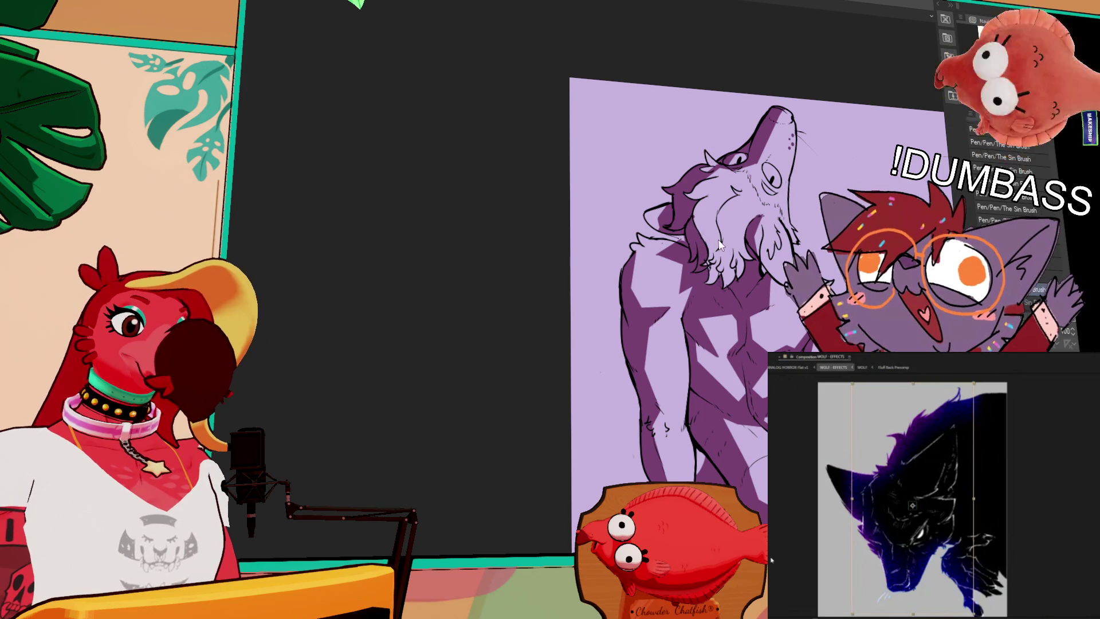
{"action": "left_click_drag", "start_coordinate": [721, 246], "coordinate": [743, 198]}
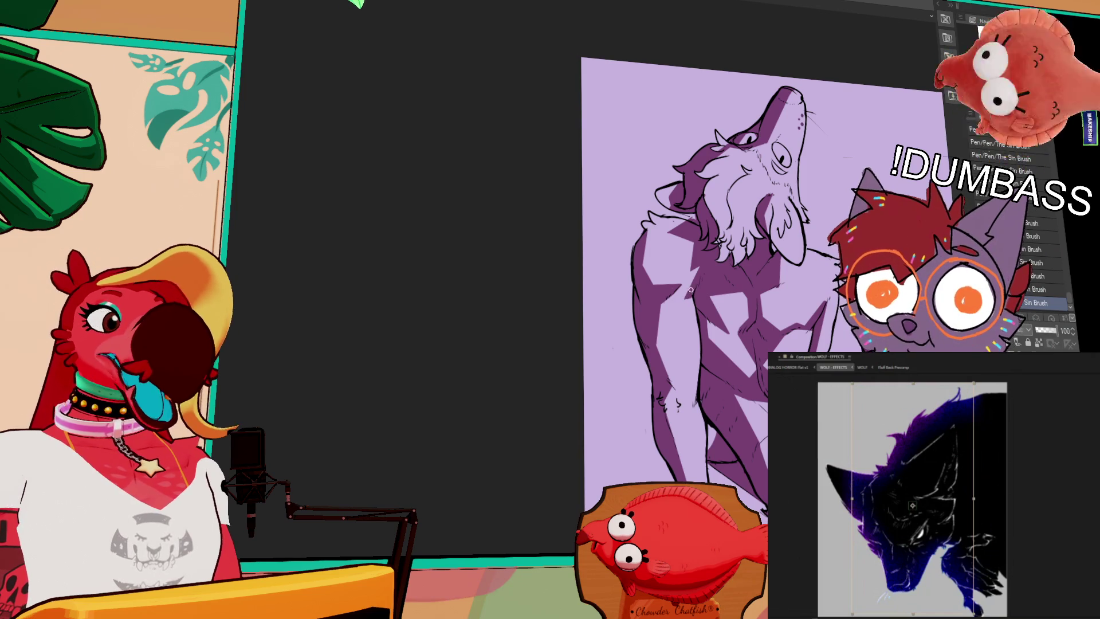
{"action": "double_click", "coordinate": [857, 529]}
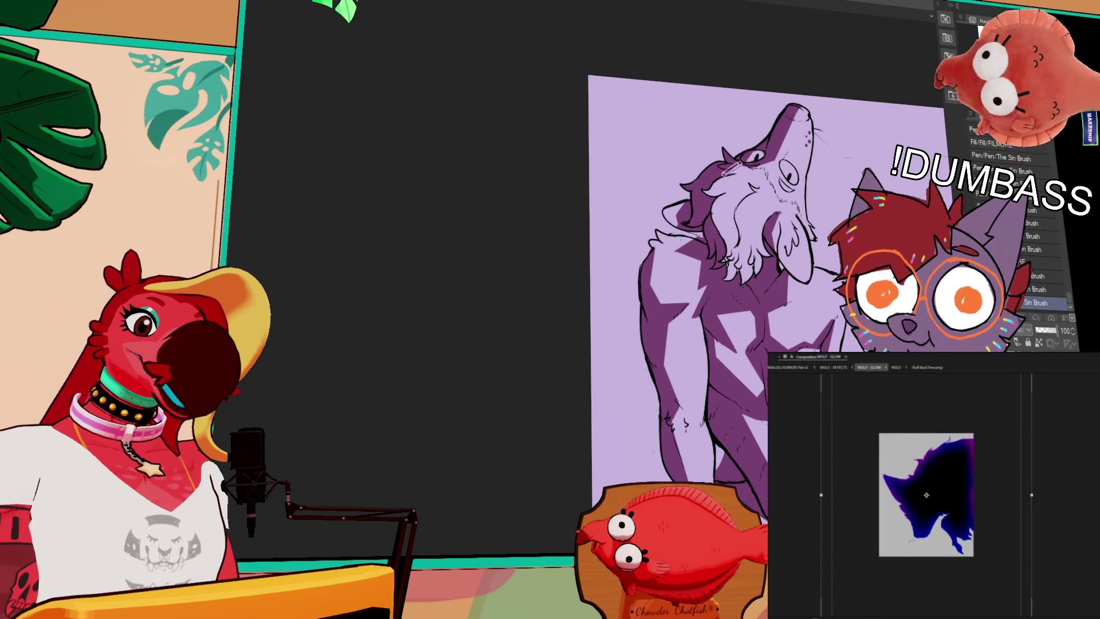
Select the glow layer in the WOLF - GLOW comp and widen it horizontally.
{"action": "left_click_drag", "start_coordinate": [833, 226], "coordinate": [812, 182]}
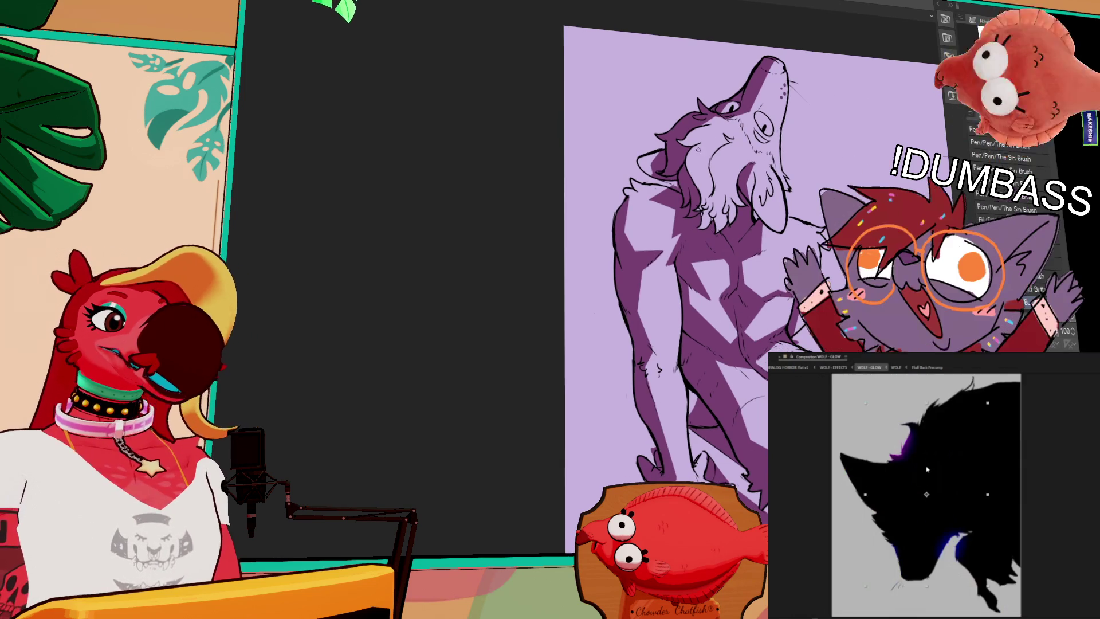
{"action": "scroll", "coordinate": [833, 66], "scroll_direction": "up", "scroll_amount": 2}
{"action": "left_click", "coordinate": [928, 581]}
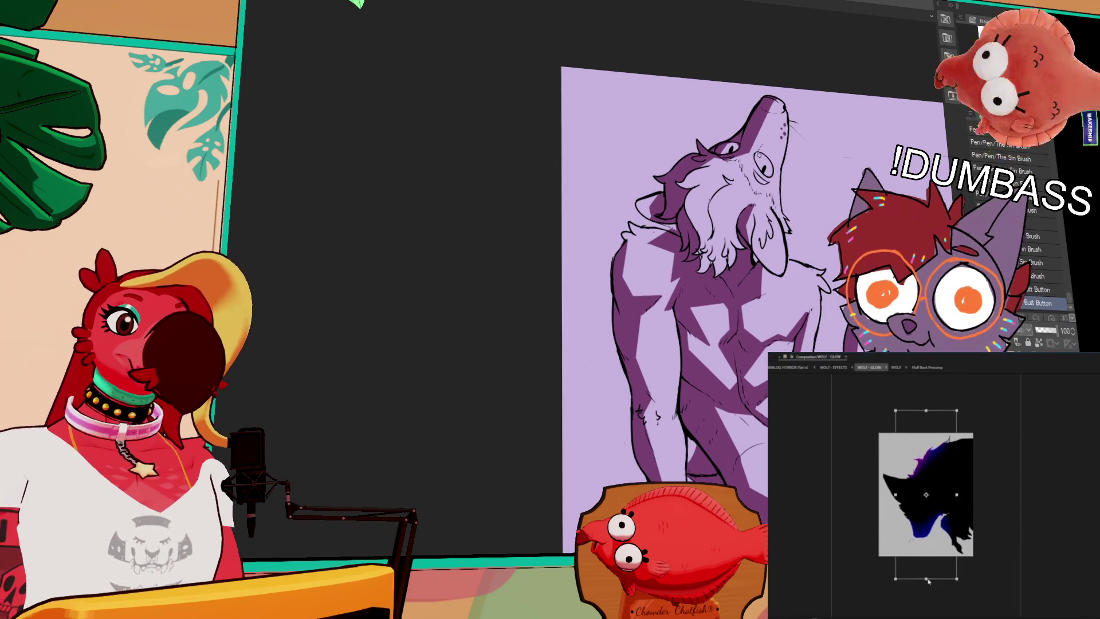
{"action": "left_click", "coordinate": [825, 368]}
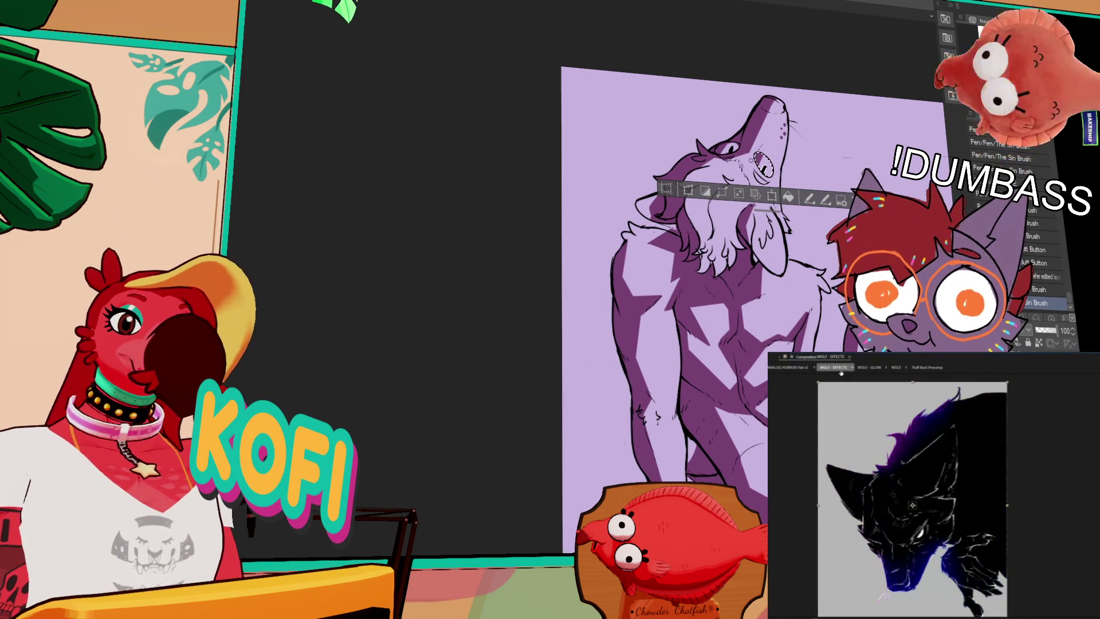
{"action": "left_click", "coordinate": [869, 367]}
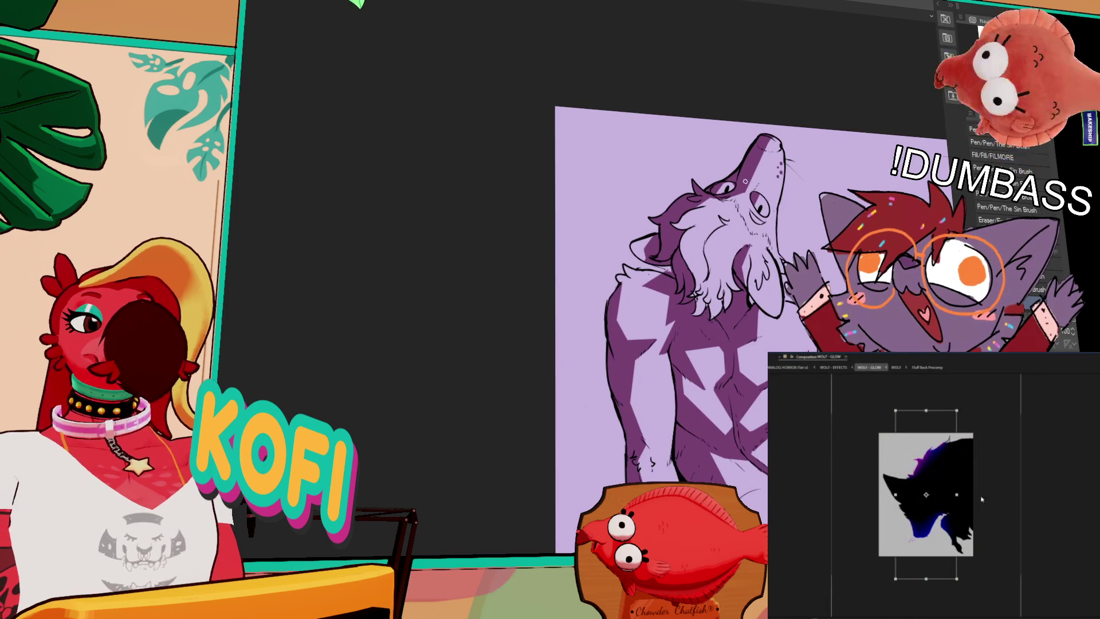
{"action": "left_click_drag", "start_coordinate": [956, 496], "coordinate": [966, 497]}
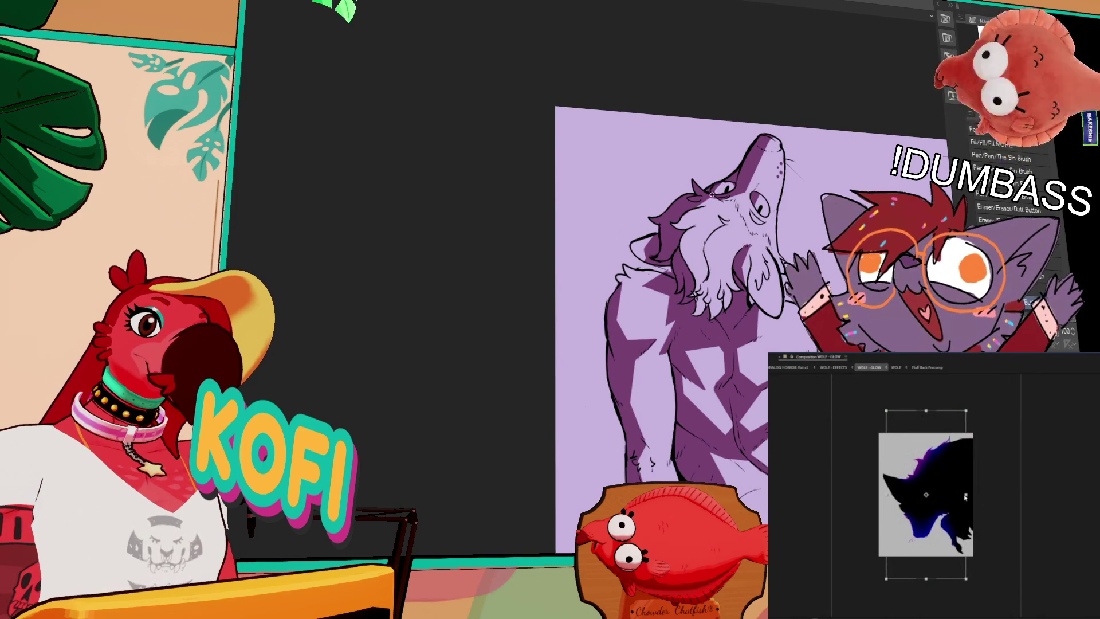
Stretch the glow layer wider on both sides, then move the main comp's composite layer down-left.
{"action": "left_click", "coordinate": [800, 368]}
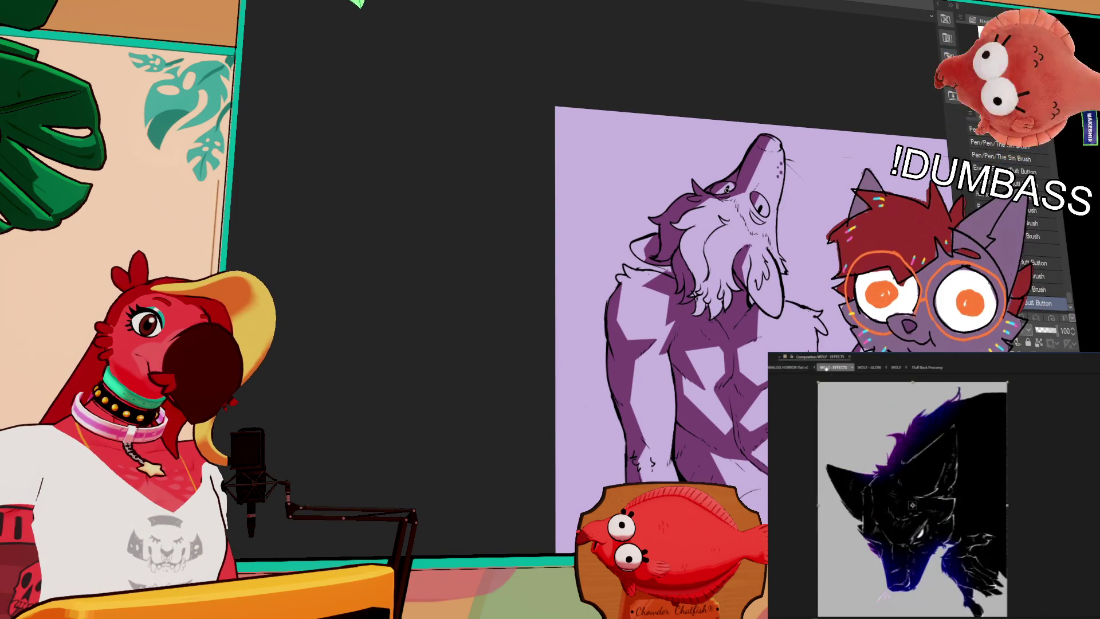
{"action": "left_click_drag", "start_coordinate": [798, 228], "coordinate": [789, 170]}
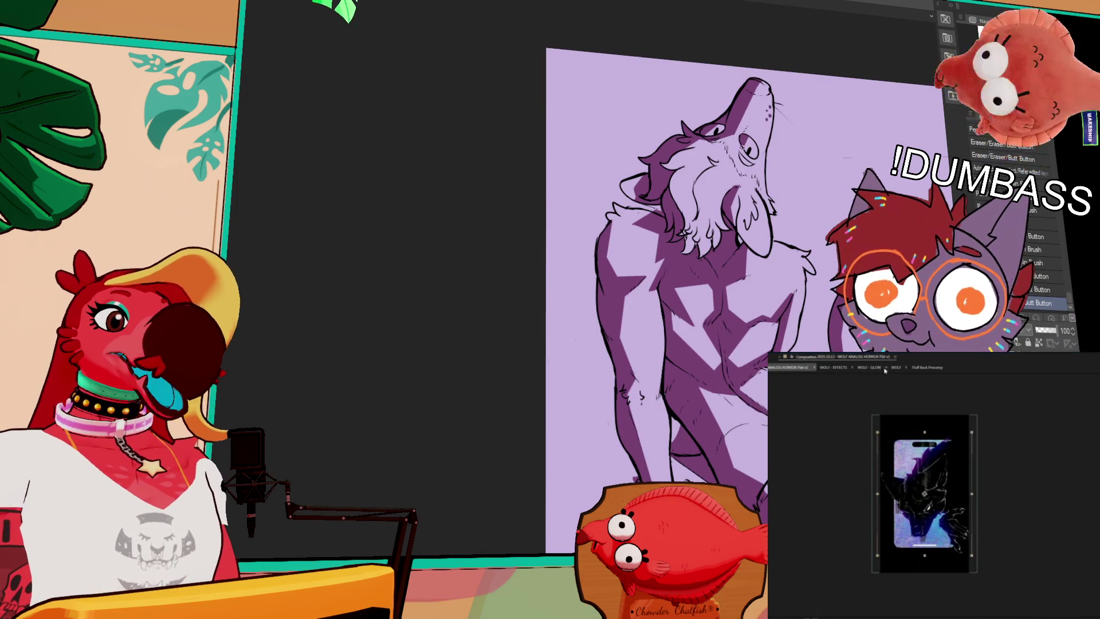
{"action": "left_click", "coordinate": [881, 370]}
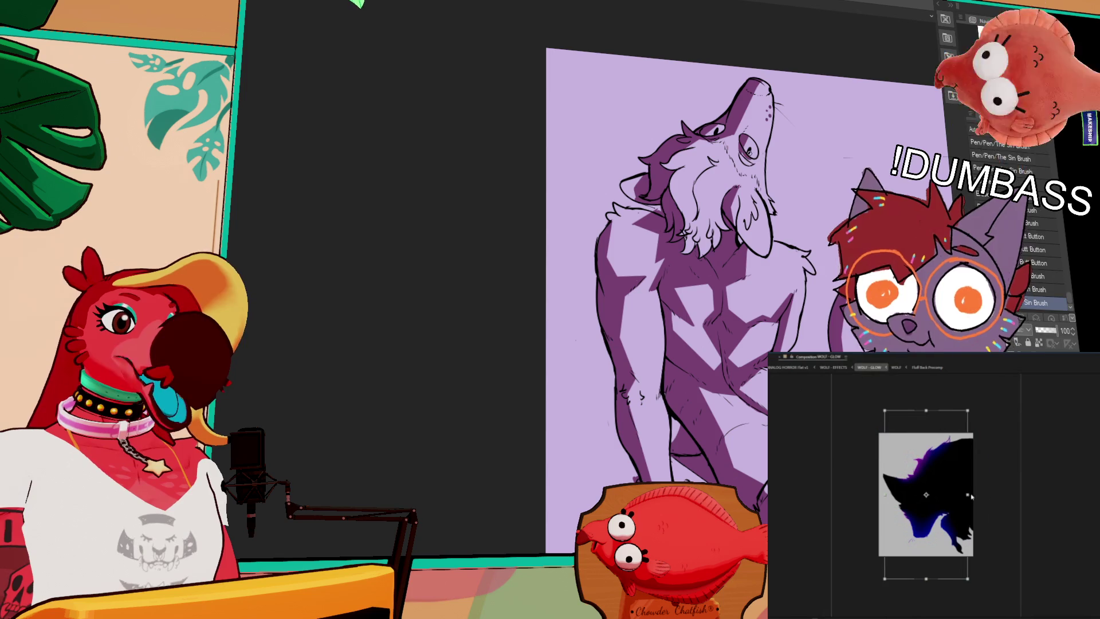
{"action": "left_click_drag", "start_coordinate": [973, 496], "coordinate": [979, 496]}
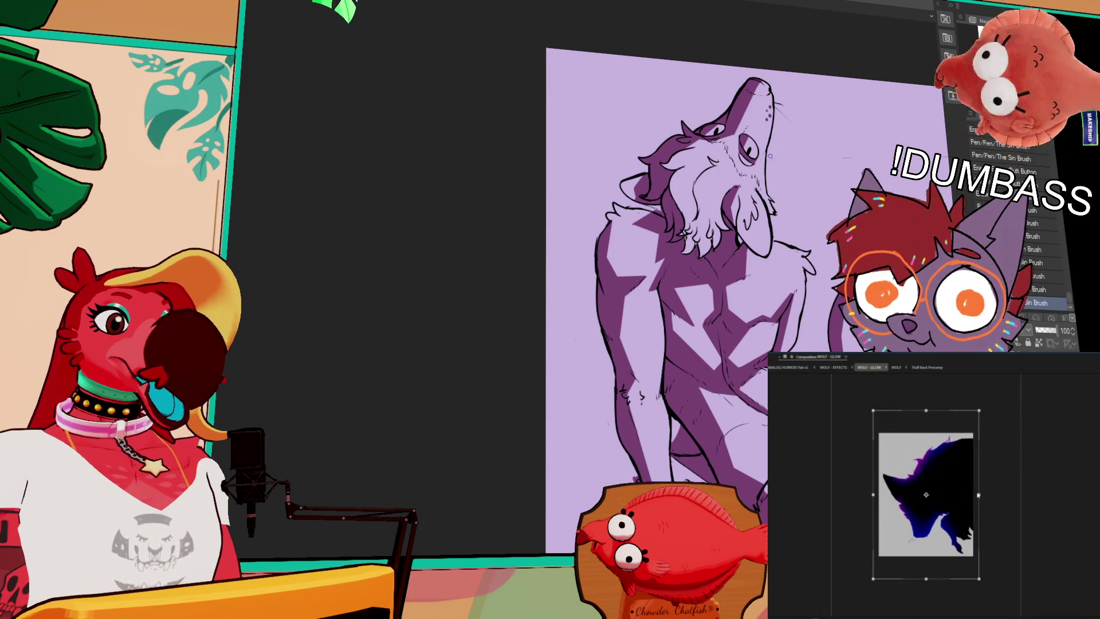
{"action": "left_click", "coordinate": [799, 367]}
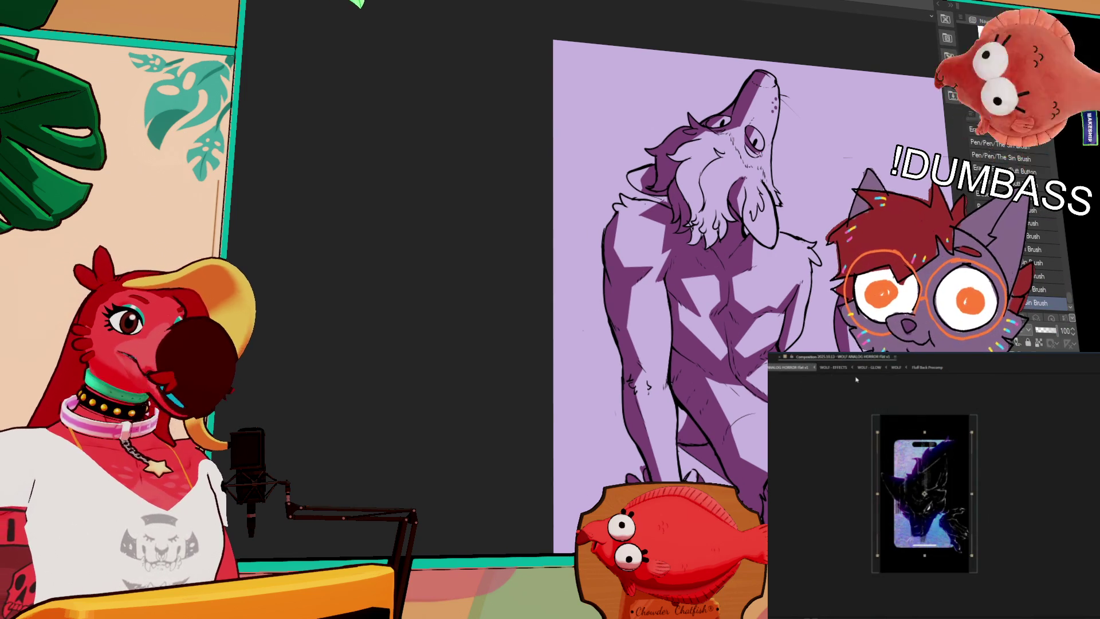
{"action": "left_click_drag", "start_coordinate": [976, 427], "coordinate": [955, 453]}
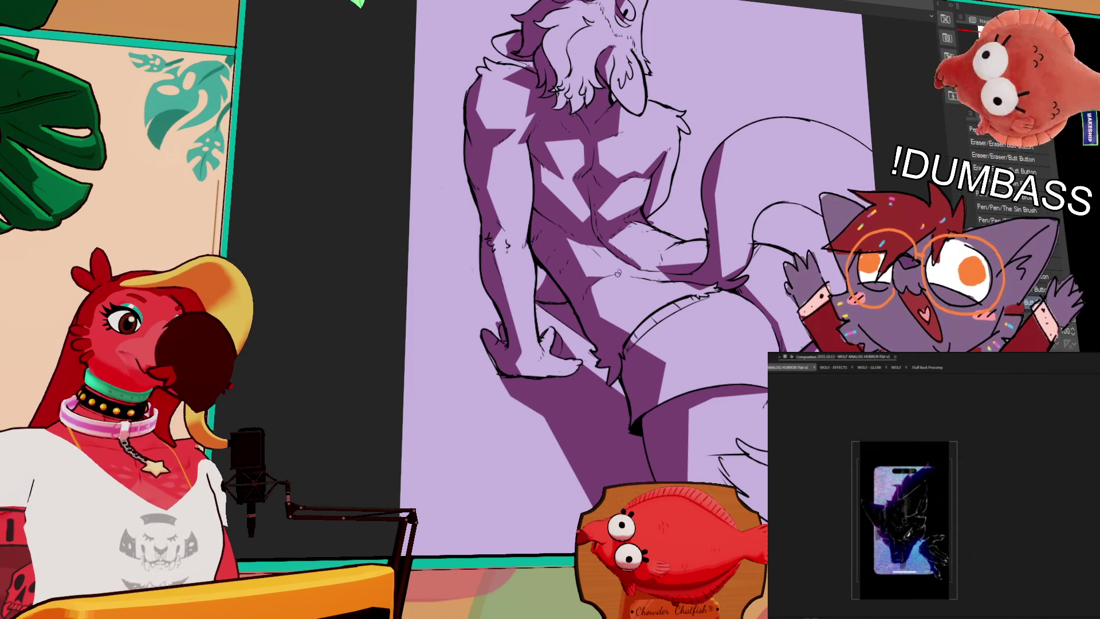
Draw a short extra Sin Brush line on the werewolf's body lineart.
{"action": "scroll", "coordinate": [624, 290], "scroll_direction": "up", "scroll_amount": 2}
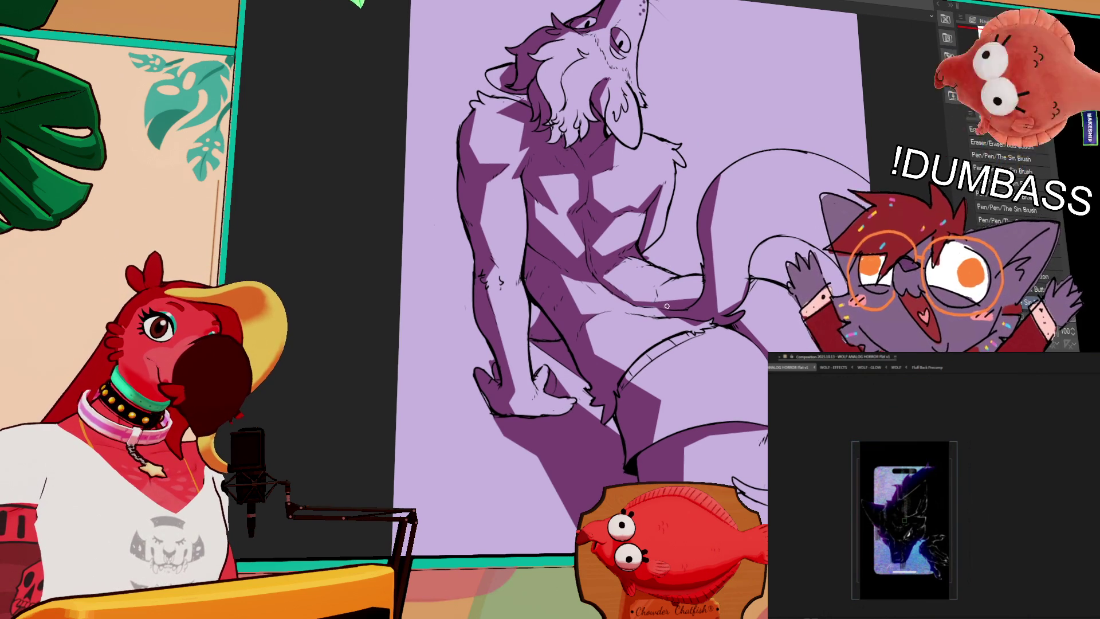
{"action": "left_click_drag", "start_coordinate": [632, 310], "coordinate": [662, 304]}
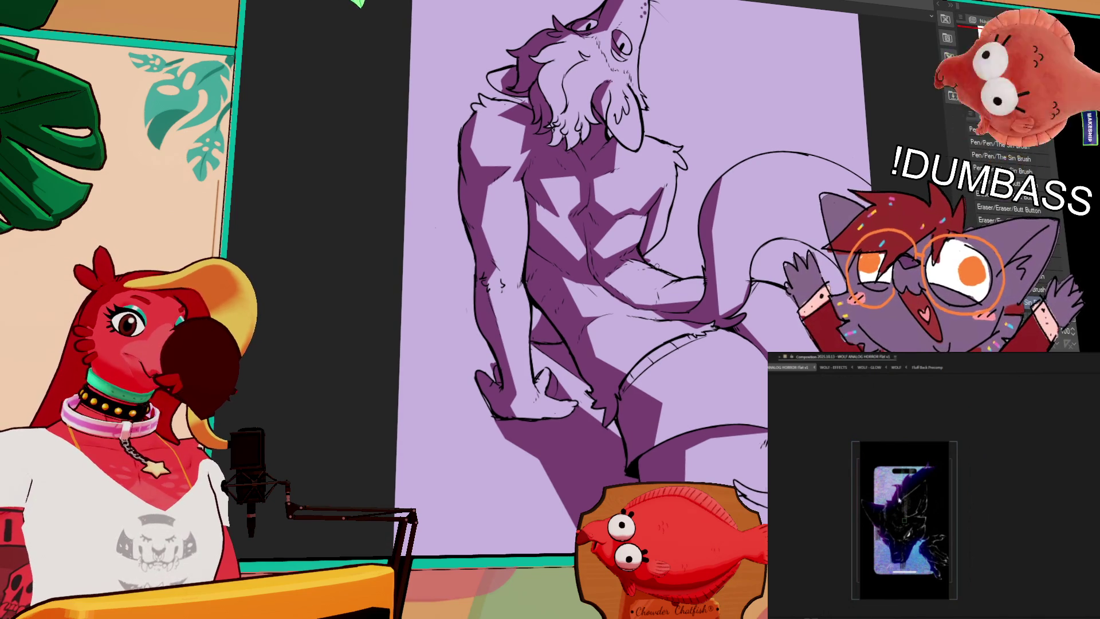
{"action": "left_click_drag", "start_coordinate": [692, 269], "coordinate": [708, 272]}
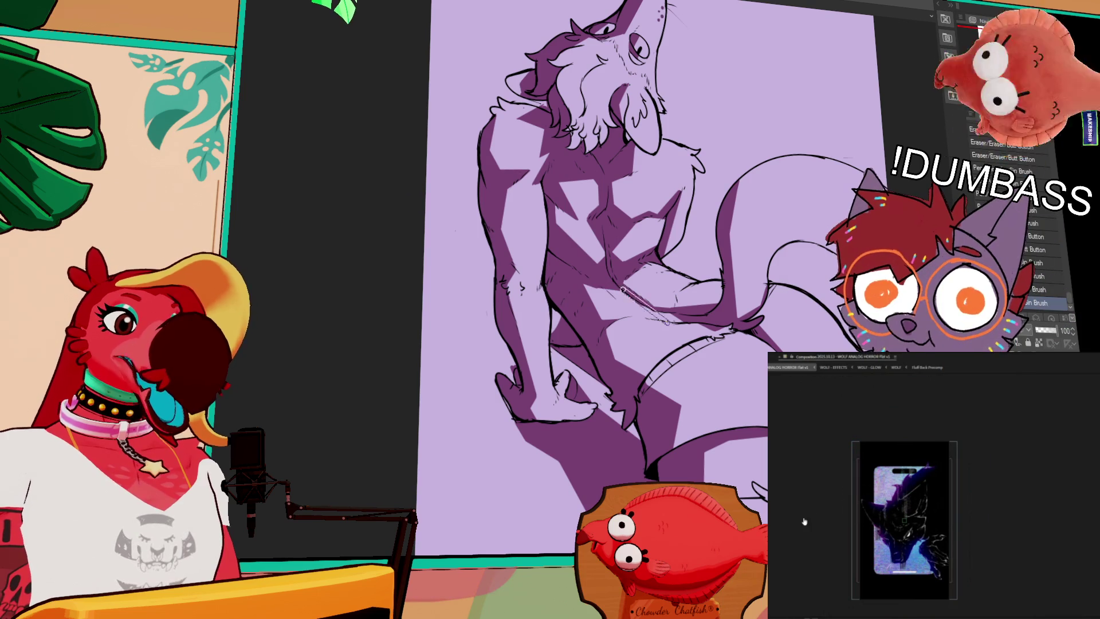
{"action": "left_click_drag", "start_coordinate": [797, 191], "coordinate": [762, 221]}
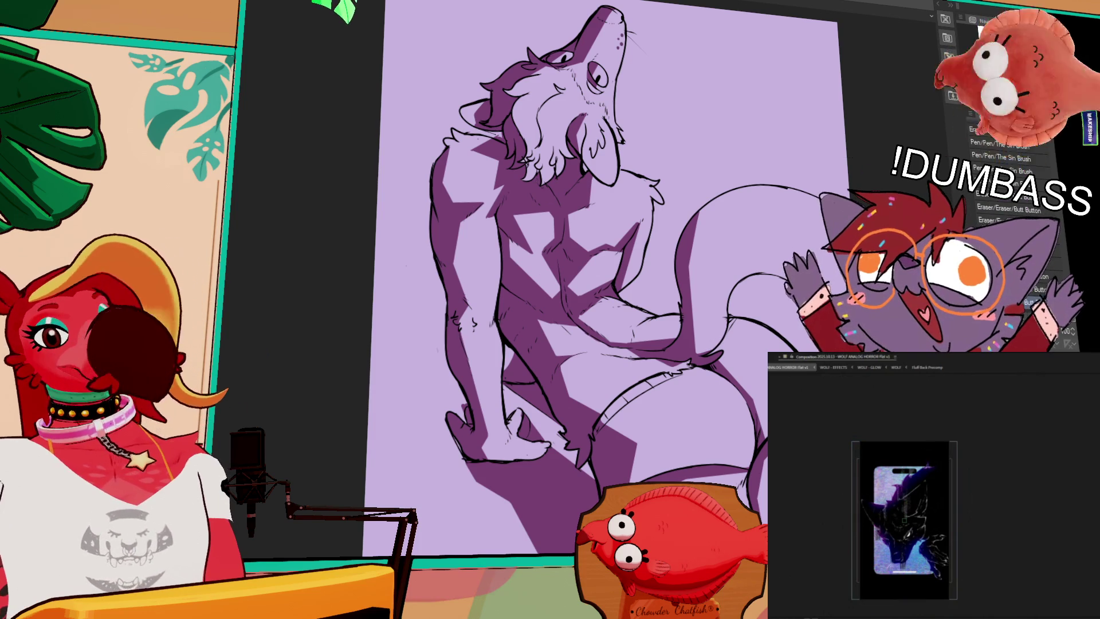
Ink a line along the tail to the canvas edge, trying and undoing dark purple tail fills.
{"action": "mouse_move", "coordinate": [767, 412]}
{"action": "left_mouse_down"}
{"action": "mouse_move", "coordinate": [751, 346]}
{"action": "mouse_move", "coordinate": [776, 307]}
{"action": "left_mouse_up"}
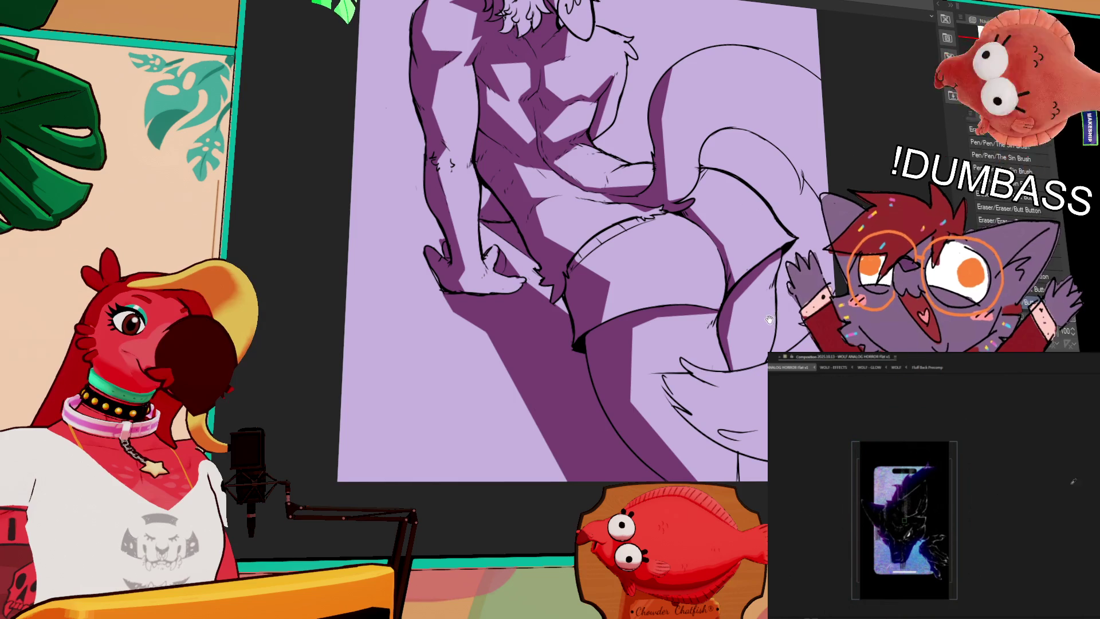
{"action": "left_click_drag", "start_coordinate": [733, 386], "coordinate": [711, 334]}
{"action": "mouse_move", "coordinate": [643, 325]}
{"action": "left_mouse_down"}
{"action": "mouse_move", "coordinate": [738, 356]}
{"action": "mouse_move", "coordinate": [767, 379]}
{"action": "left_mouse_up"}
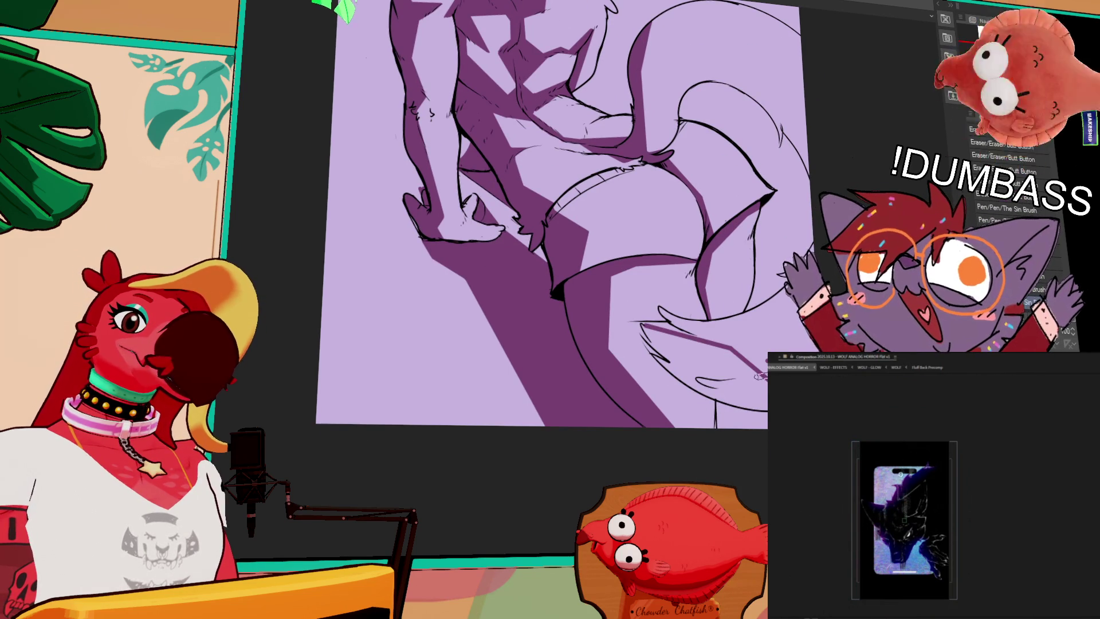
{"action": "left_click", "coordinate": [762, 383]}
{"action": "key", "text": "ctrl+z"}
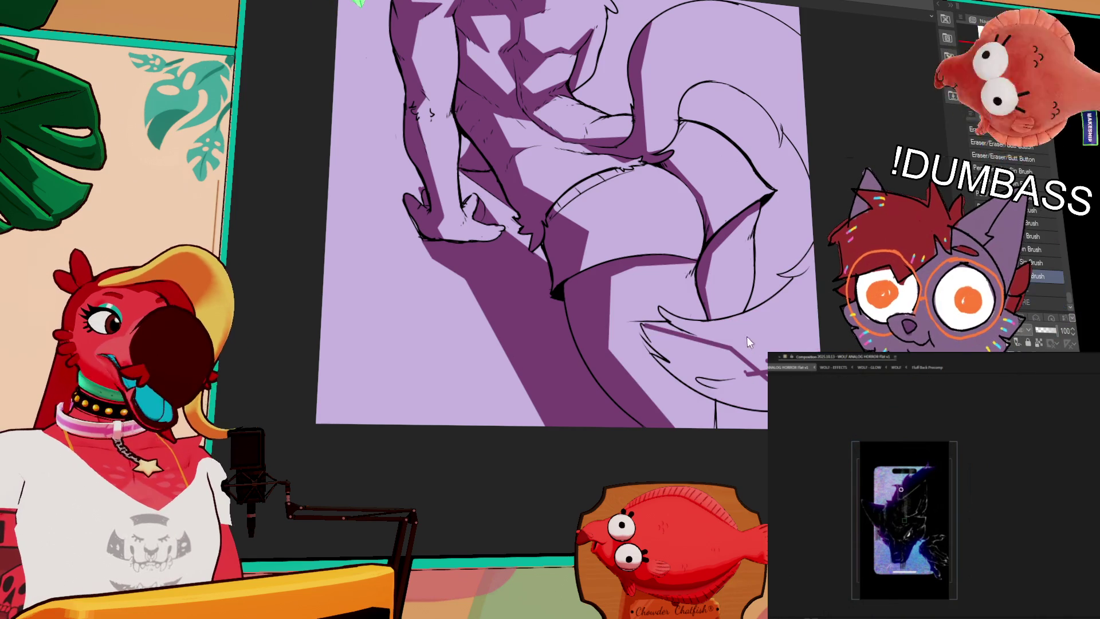
{"action": "left_click_drag", "start_coordinate": [645, 335], "coordinate": [663, 348]}
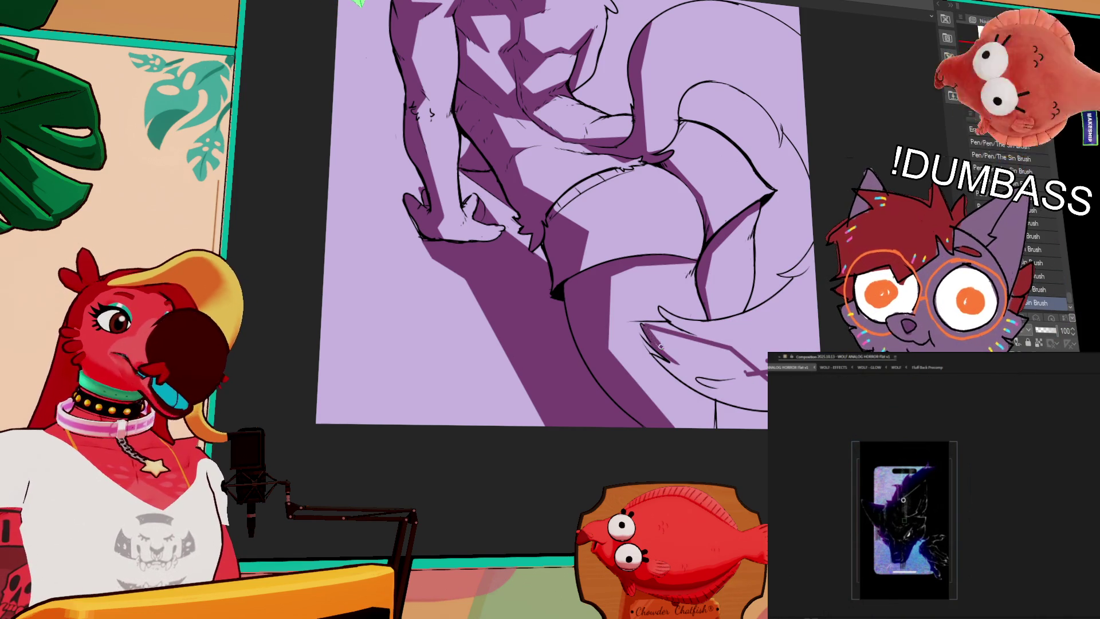
{"action": "left_click", "coordinate": [740, 365]}
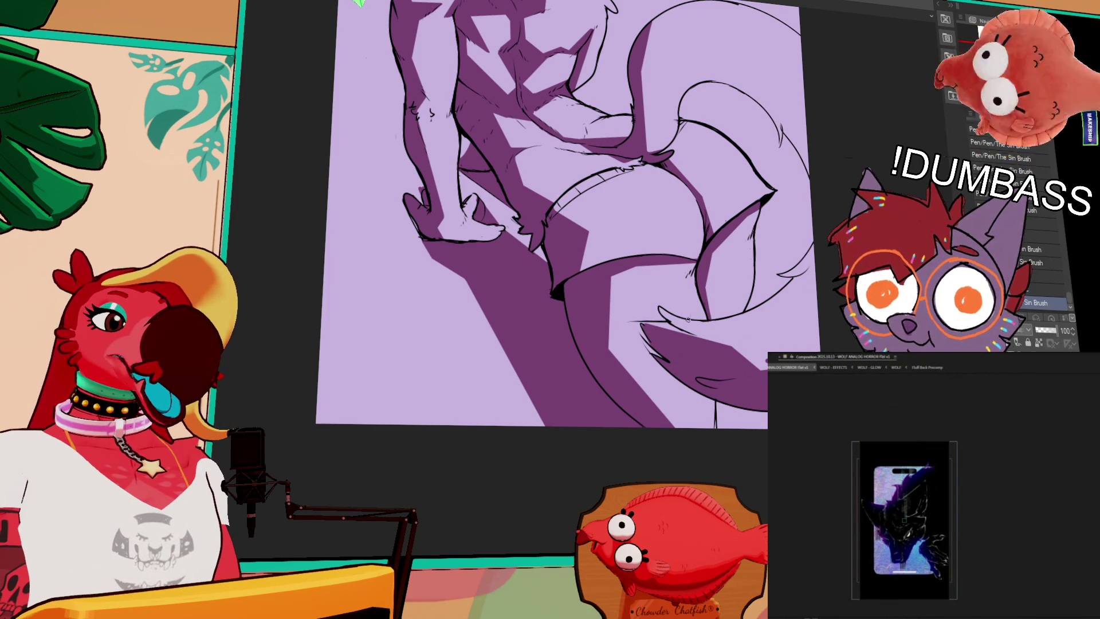
{"action": "key", "text": "ctrl+z"}
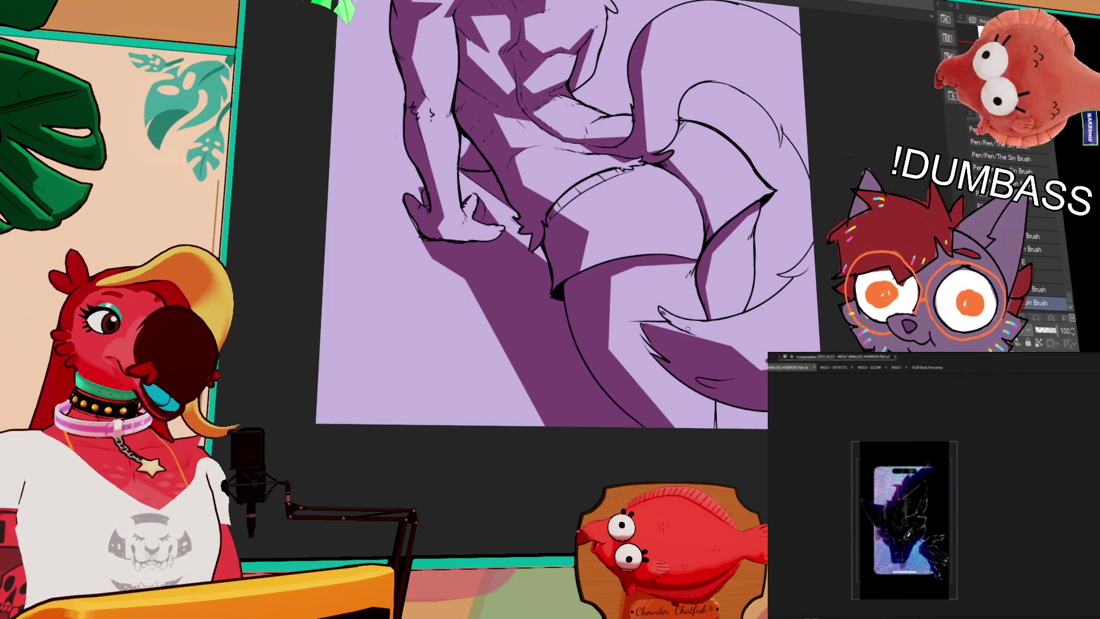
Return from the Fill tool to the inking pen and add a small lineart touch-up stroke.
{"action": "key", "text": "g"}
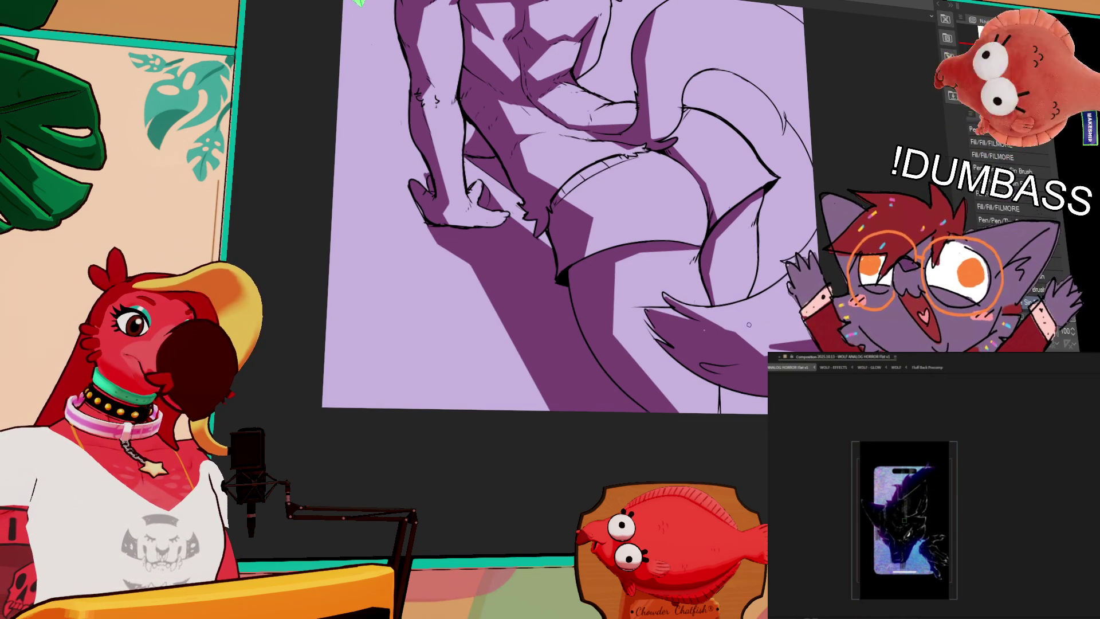
{"action": "key", "text": "p"}
{"action": "left_click", "coordinate": [715, 336]}
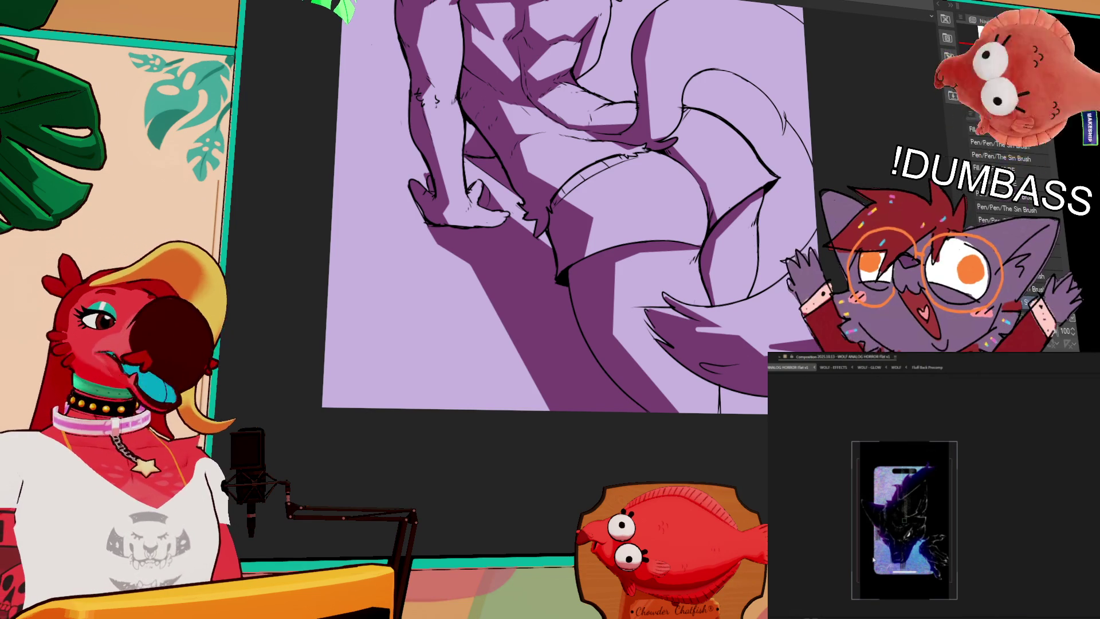
{"action": "key", "text": "period"}
{"action": "key", "text": "comma"}
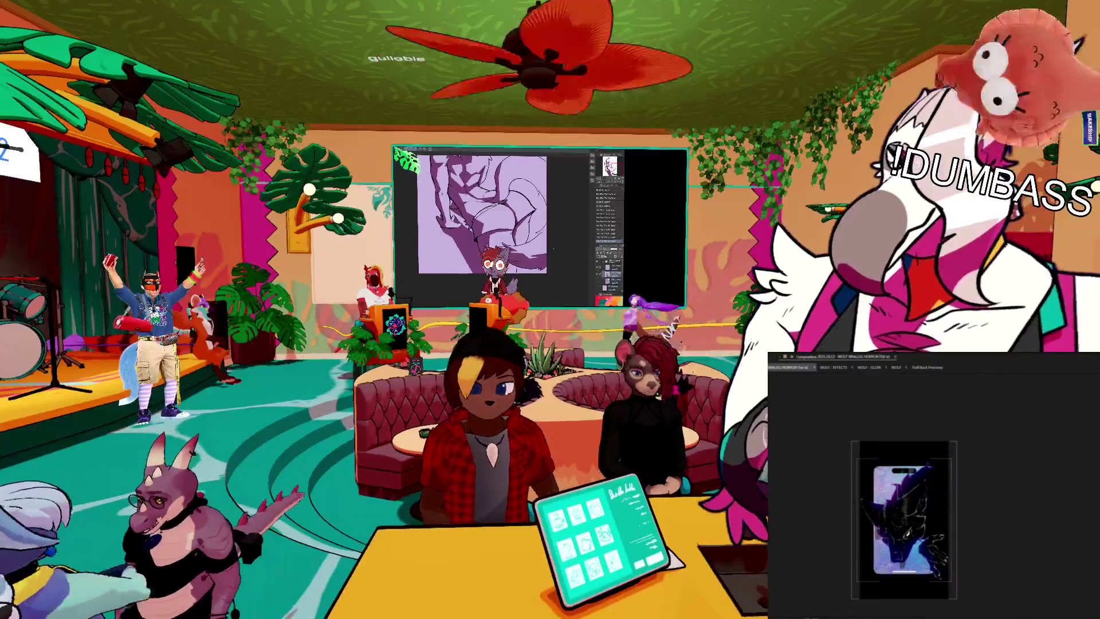
Zoom the After Effects viewer and double-click the wolf precomp to open WOLF - EFFECTS.
{"action": "scroll", "coordinate": [940, 465], "scroll_direction": "up", "scroll_amount": 3}
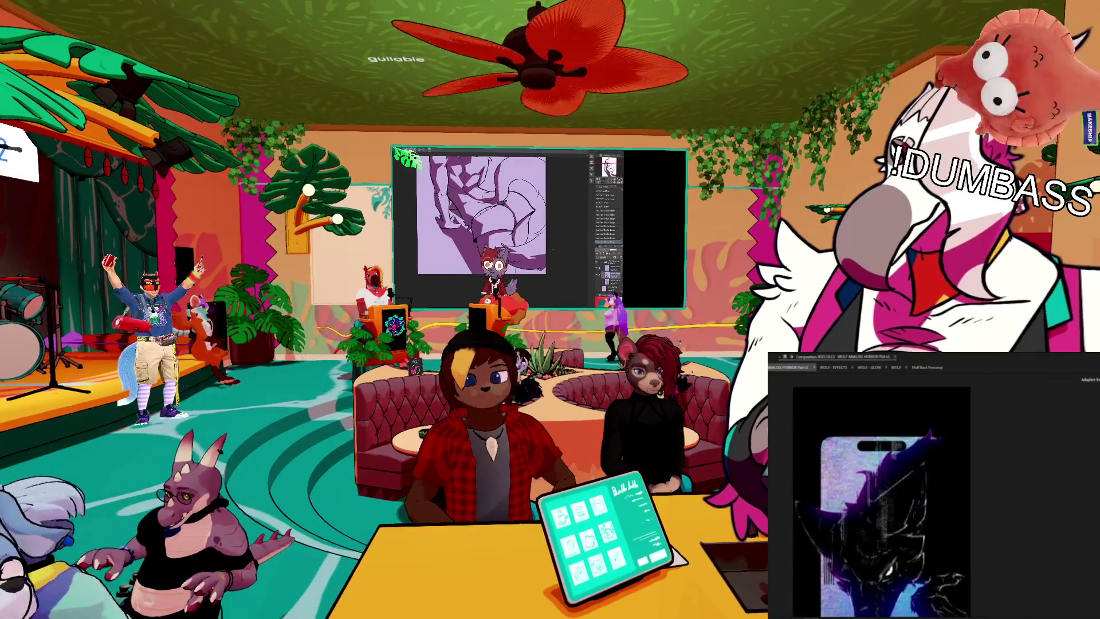
{"action": "double_click", "coordinate": [893, 505]}
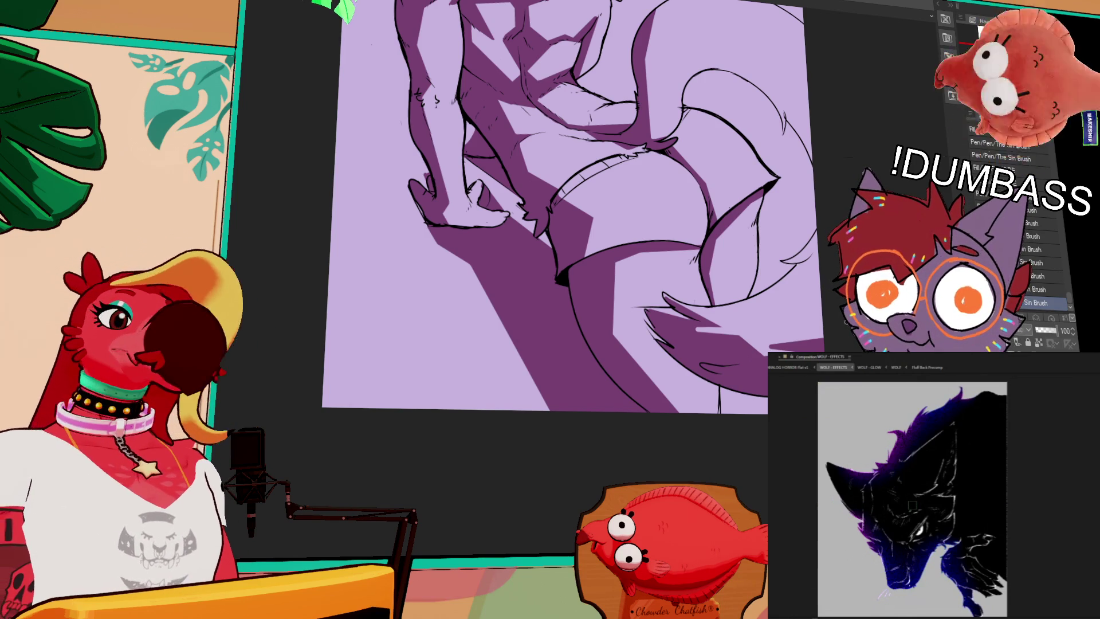
{"action": "left_click", "coordinate": [794, 367]}
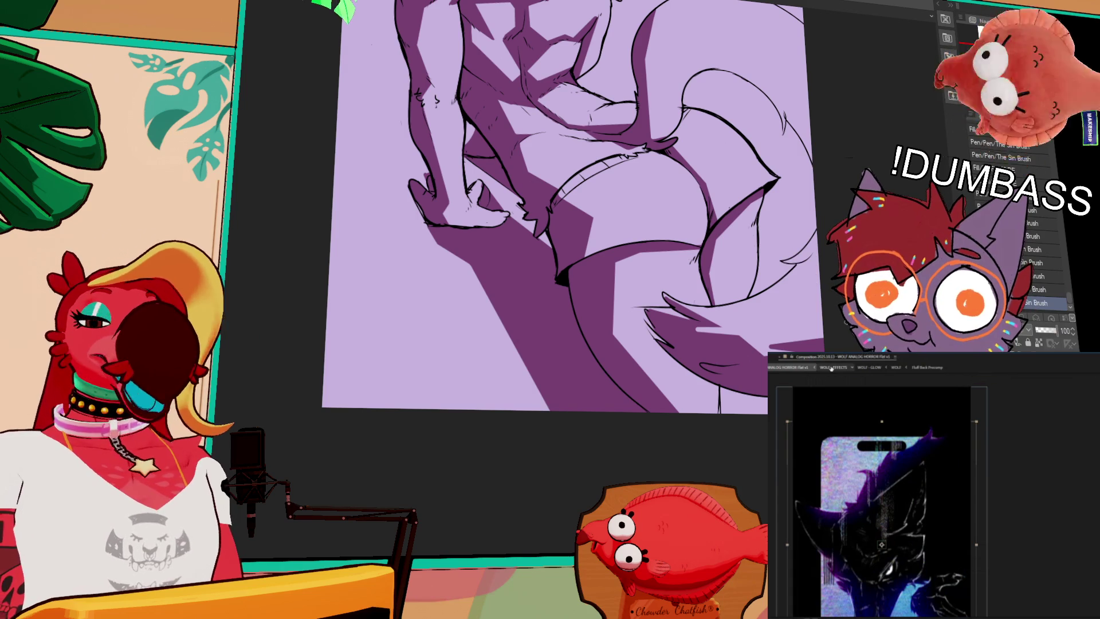
{"action": "left_click", "coordinate": [831, 367]}
{"action": "left_click", "coordinate": [792, 367]}
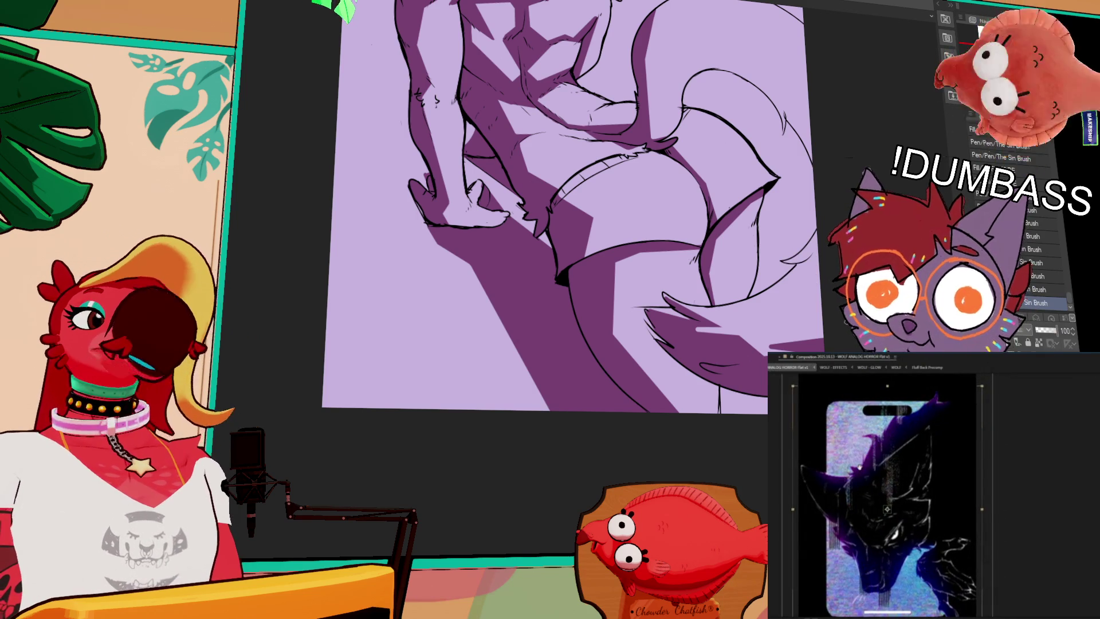
{"action": "left_click", "coordinate": [822, 367]}
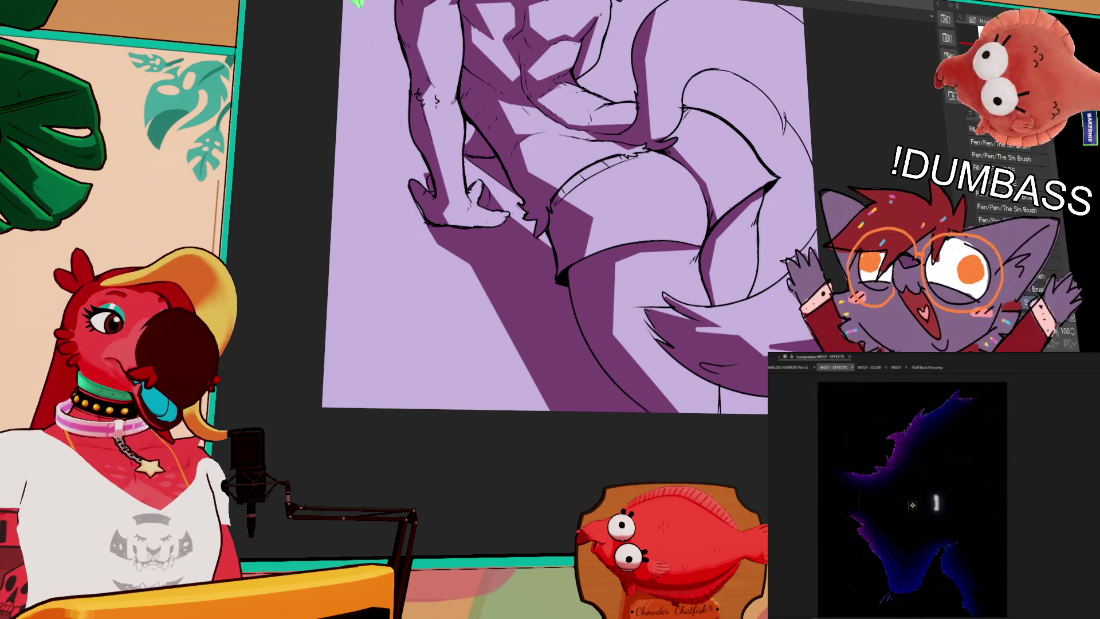
Undo and redo the last stroke, then add a short stroke and a straight diagonal line on the tail.
{"action": "key", "text": "ctrl+z"}
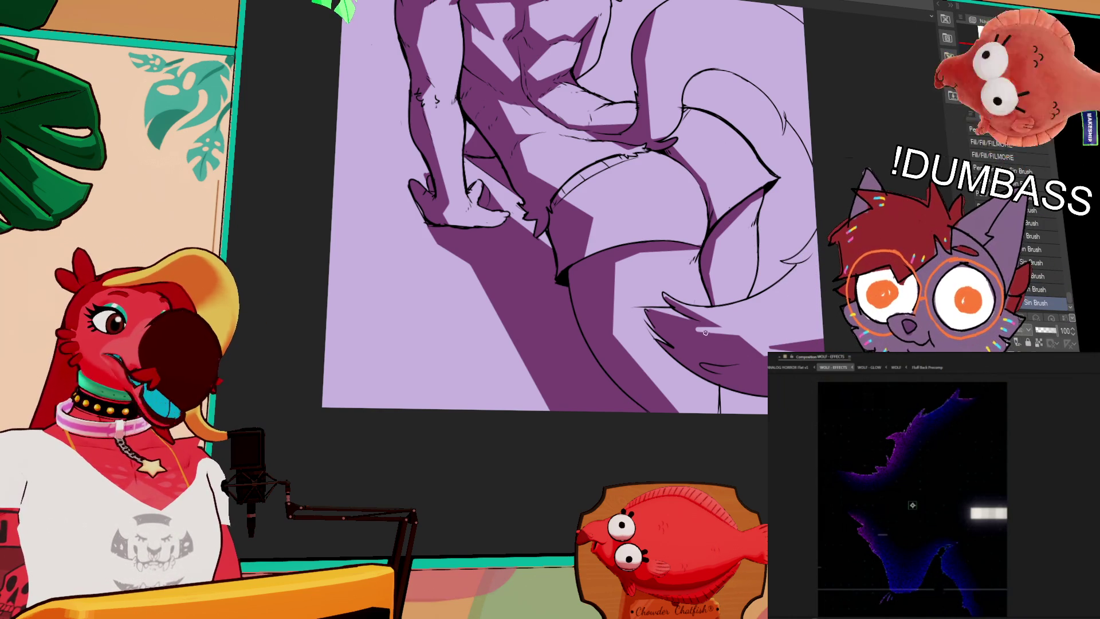
{"action": "key", "text": "ctrl+y"}
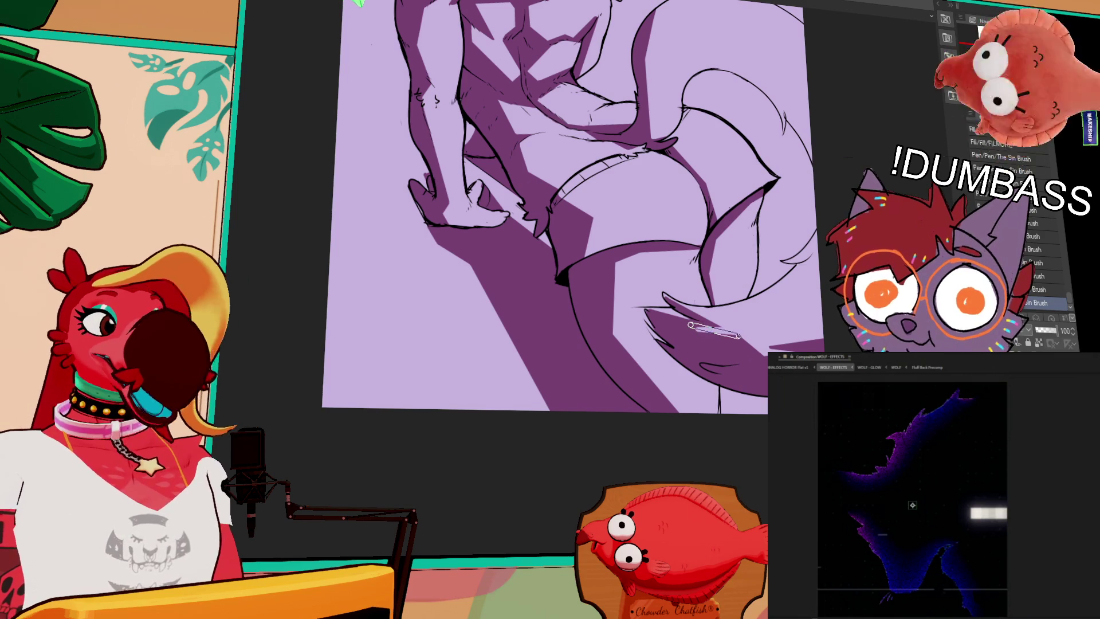
{"action": "left_click_drag", "start_coordinate": [740, 341], "coordinate": [689, 332]}
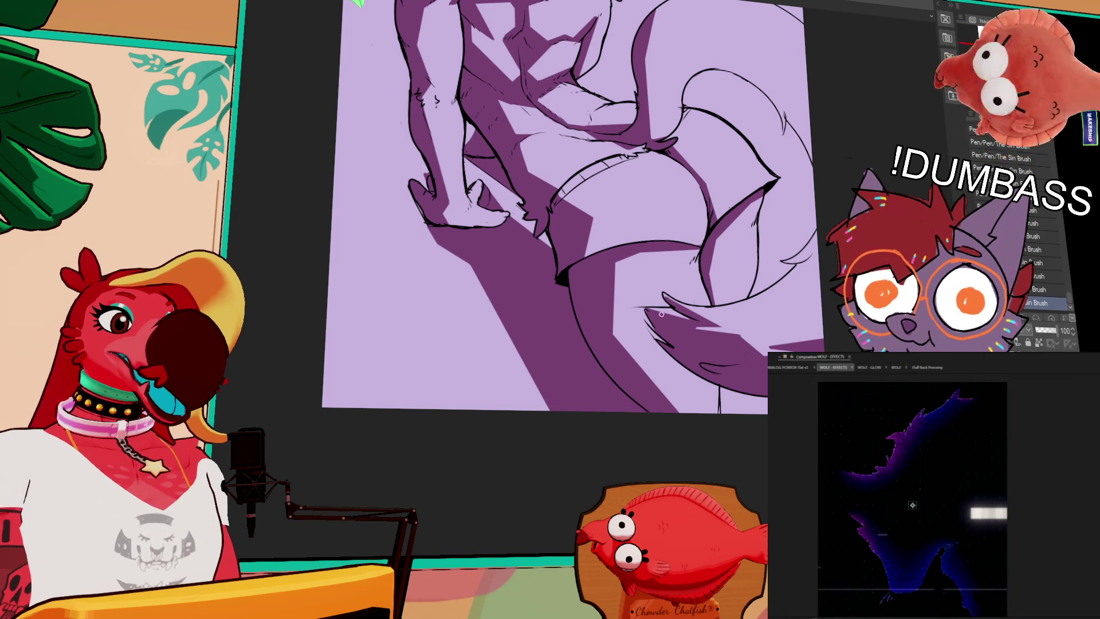
{"action": "scroll", "coordinate": [784, 312], "scroll_direction": "up", "scroll_amount": 1}
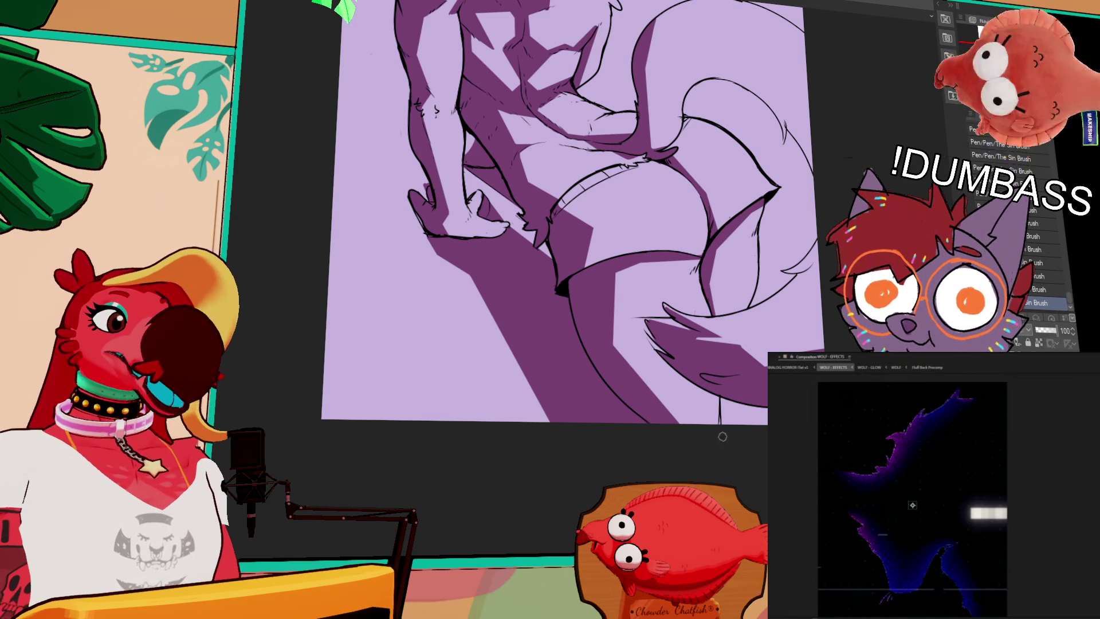
{"action": "left_click_drag", "start_coordinate": [608, 338], "coordinate": [685, 433]}
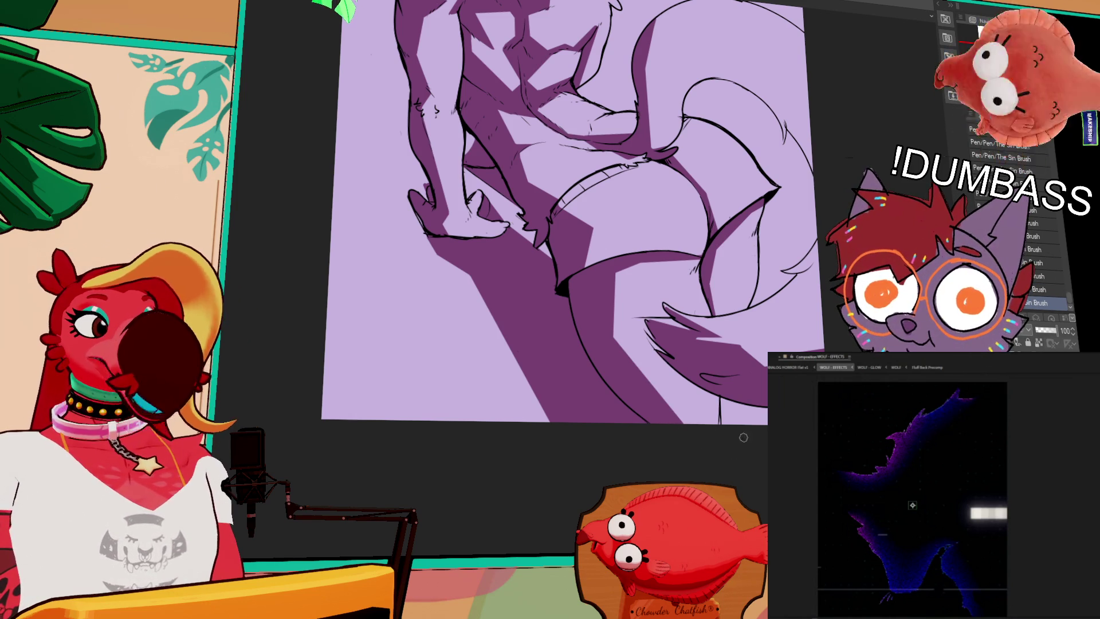
{"action": "scroll", "coordinate": [760, 292], "scroll_direction": "up", "scroll_amount": 1}
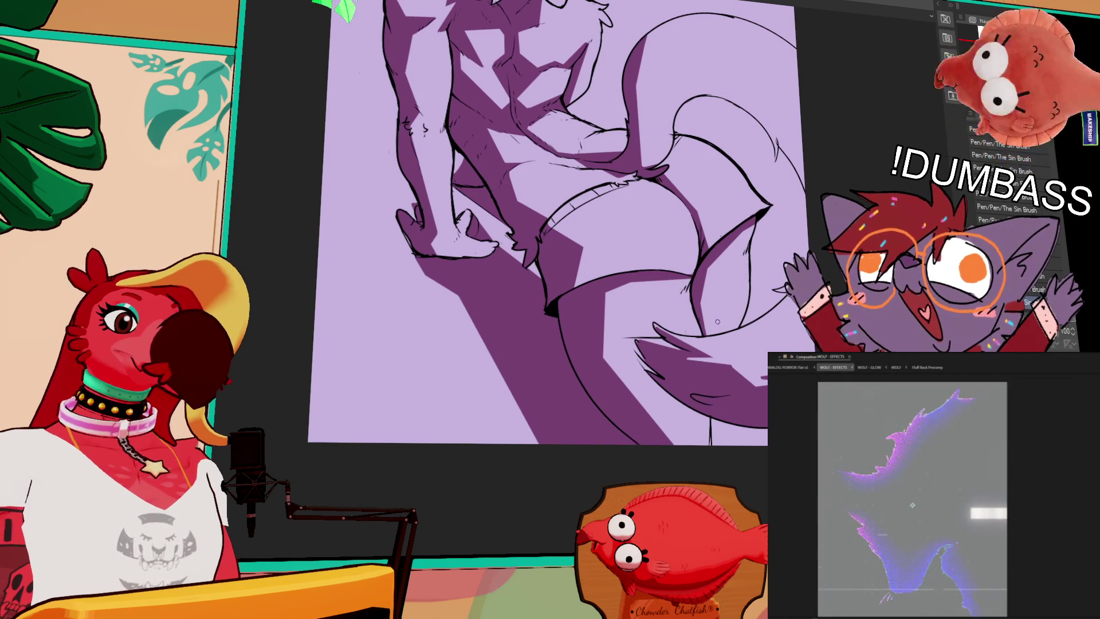
{"action": "scroll", "coordinate": [762, 282], "scroll_direction": "up", "scroll_amount": 3}
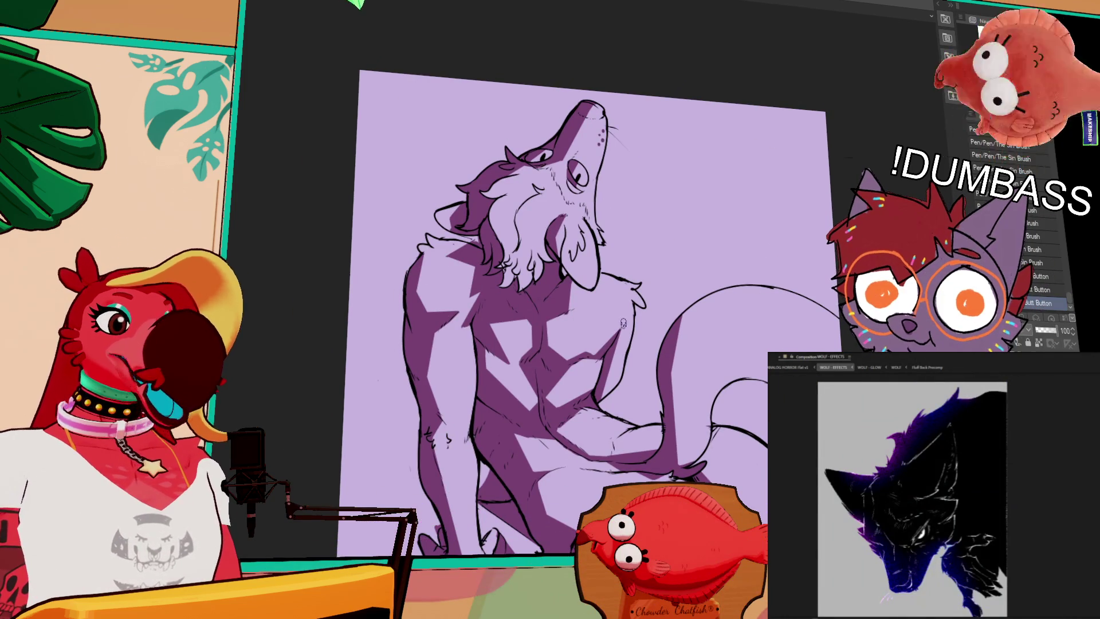
Reframe the canvas and touch up the chest lineart while zooming the WOLF - EFFECTS preview.
{"action": "left_click_drag", "start_coordinate": [650, 349], "coordinate": [656, 343]}
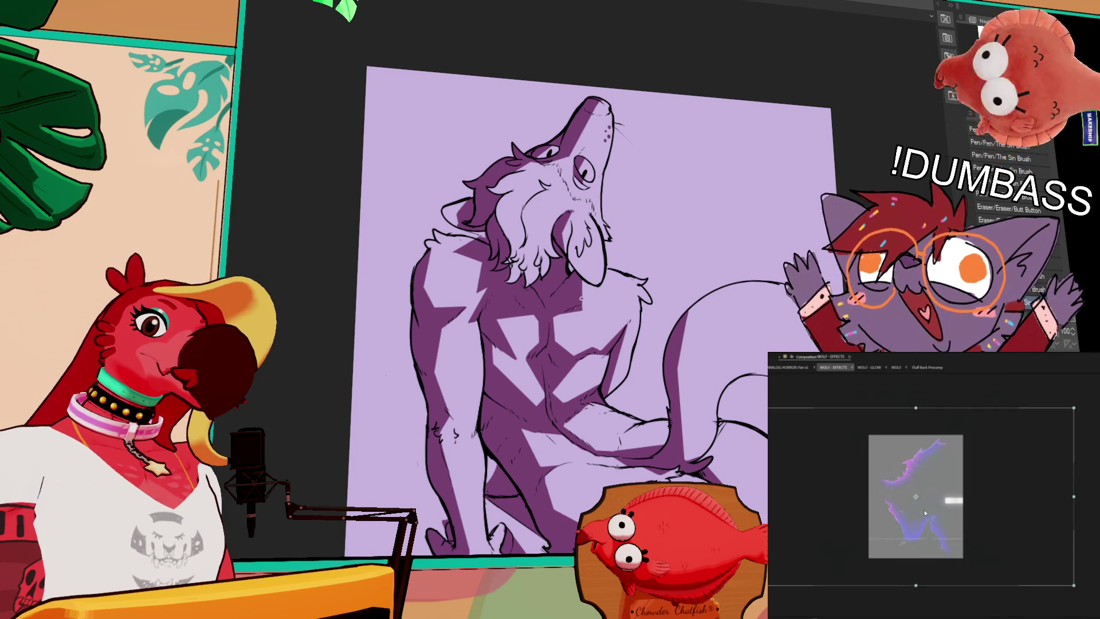
{"action": "left_click", "coordinate": [910, 506]}
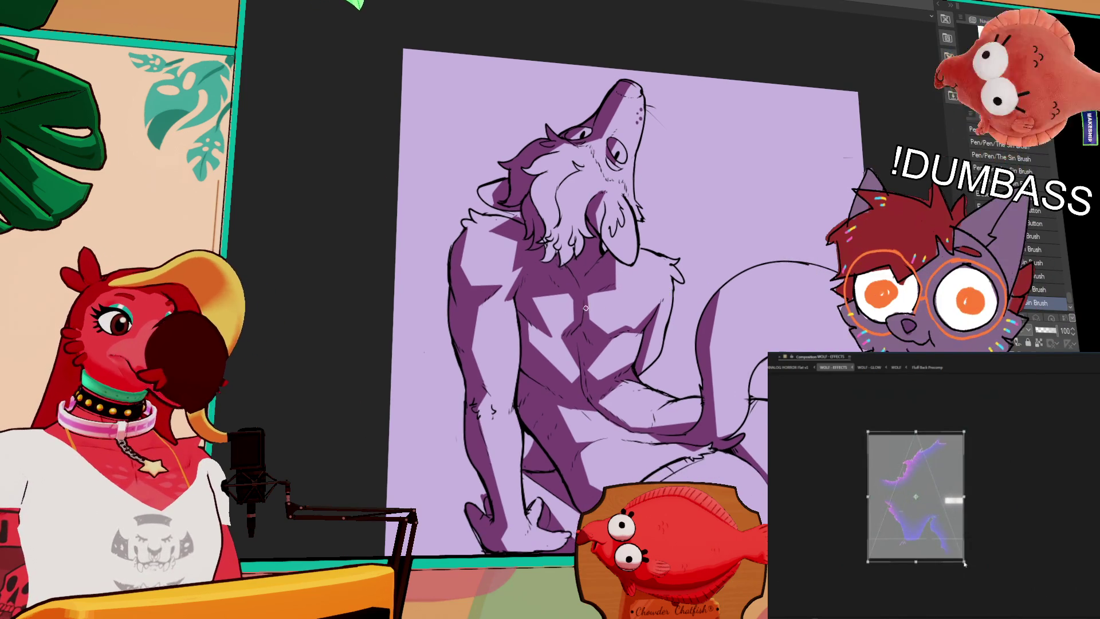
{"action": "key", "text": "period"}
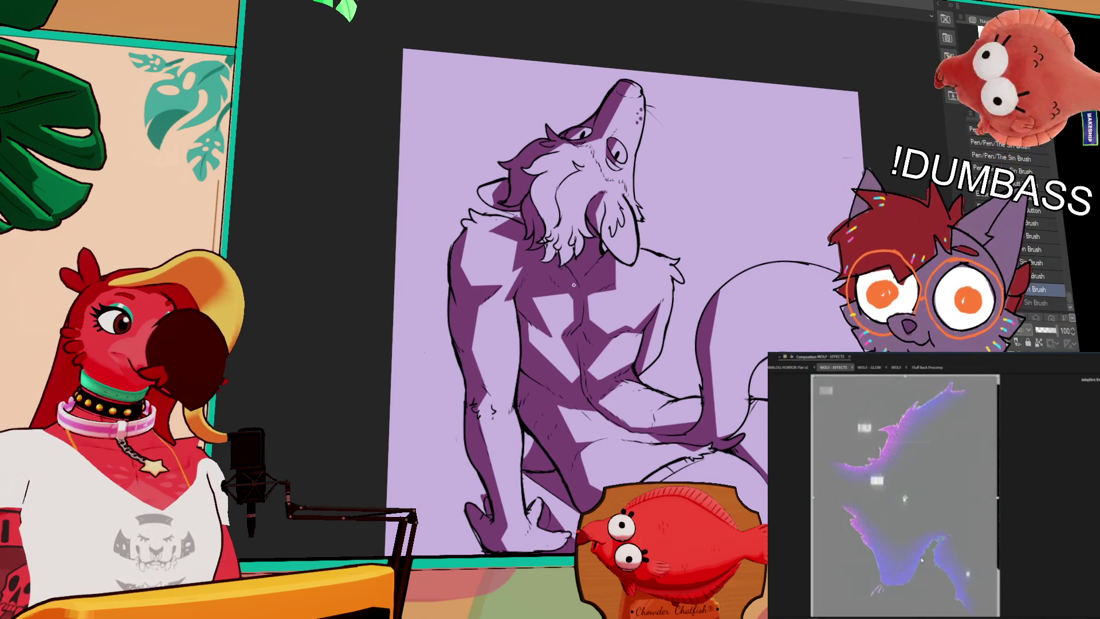
{"action": "left_click_drag", "start_coordinate": [573, 325], "coordinate": [610, 309]}
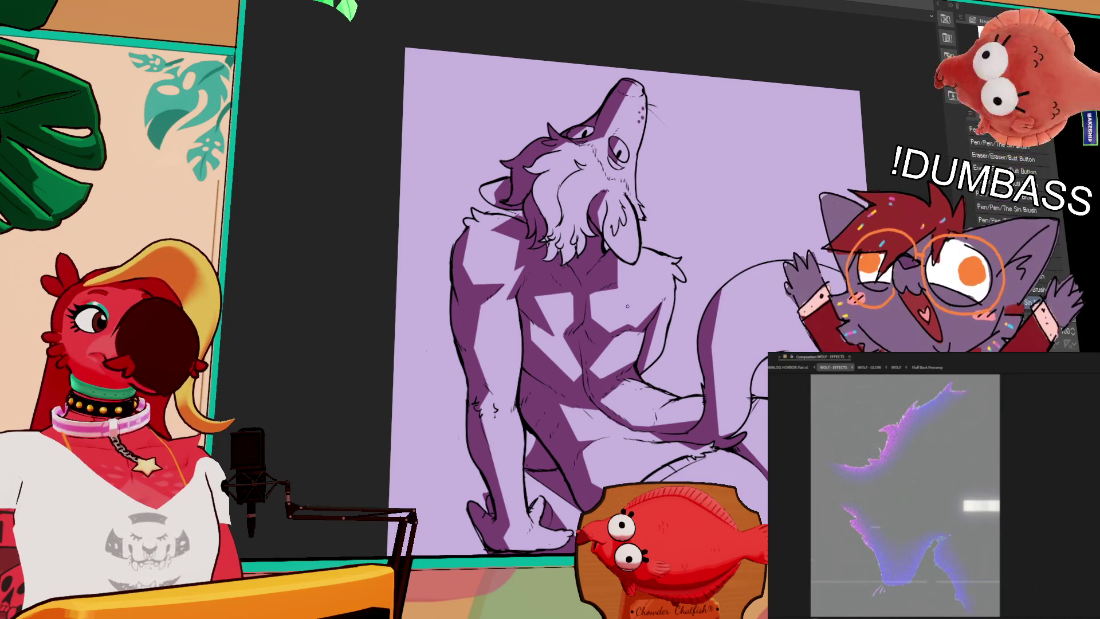
{"action": "key", "text": "comma"}
{"action": "key", "text": "comma"}
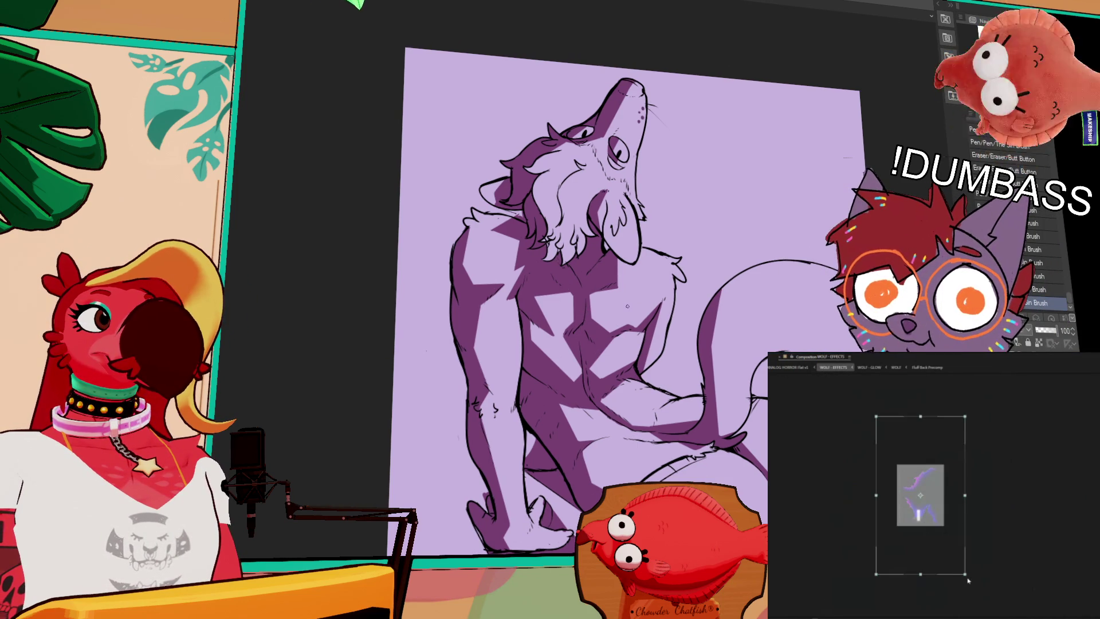
{"action": "key", "text": "period"}
{"action": "key", "text": "period"}
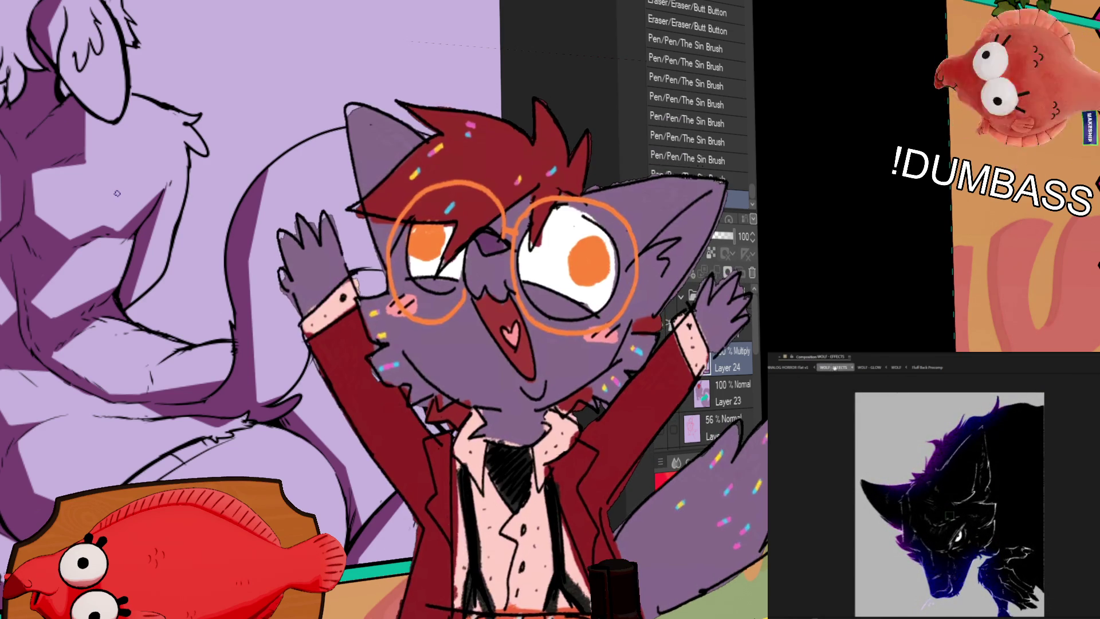
Switch to WOLF - GLOW and back, select the wolf layer, and play the WOLF - EFFECTS preview.
{"action": "left_click", "coordinate": [869, 367]}
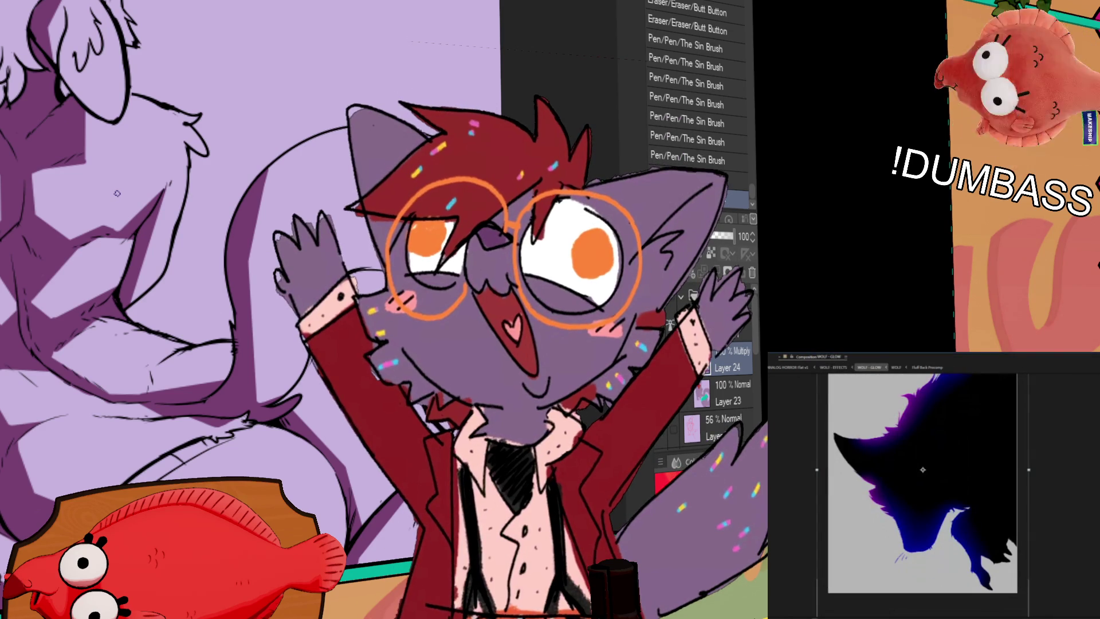
{"action": "left_click", "coordinate": [833, 367]}
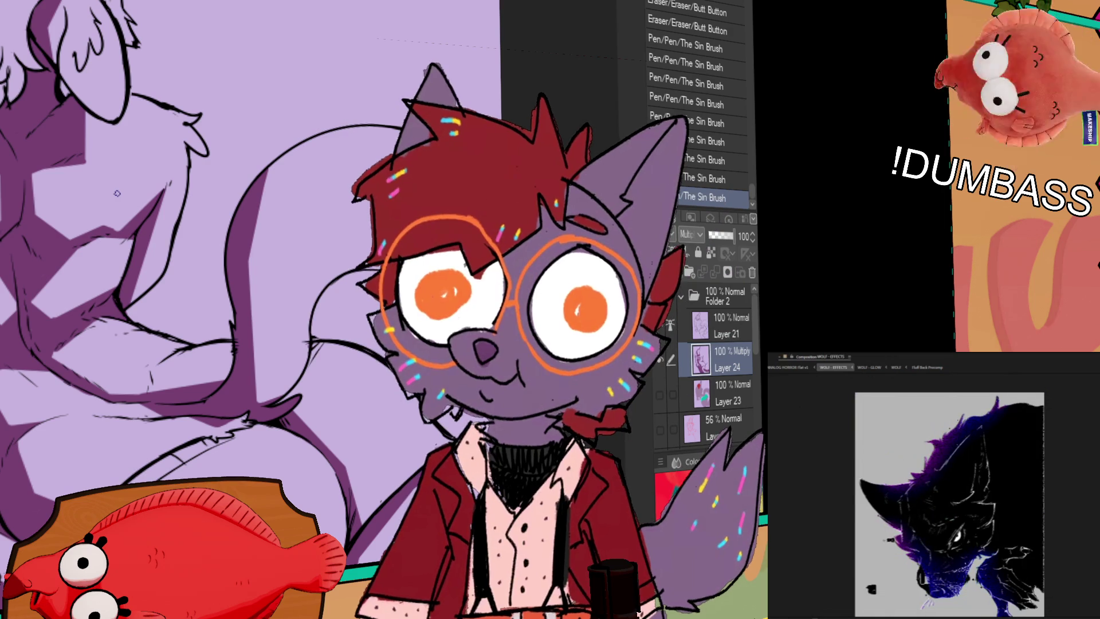
{"action": "left_click", "coordinate": [926, 539]}
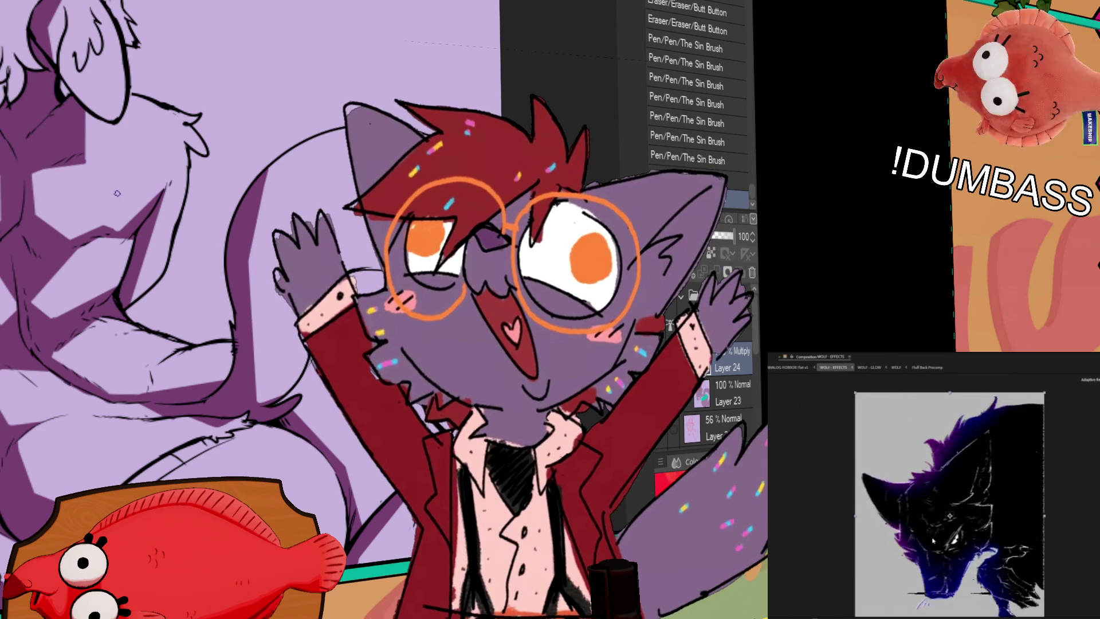
{"action": "scroll", "coordinate": [931, 540], "scroll_direction": "up", "scroll_amount": 4}
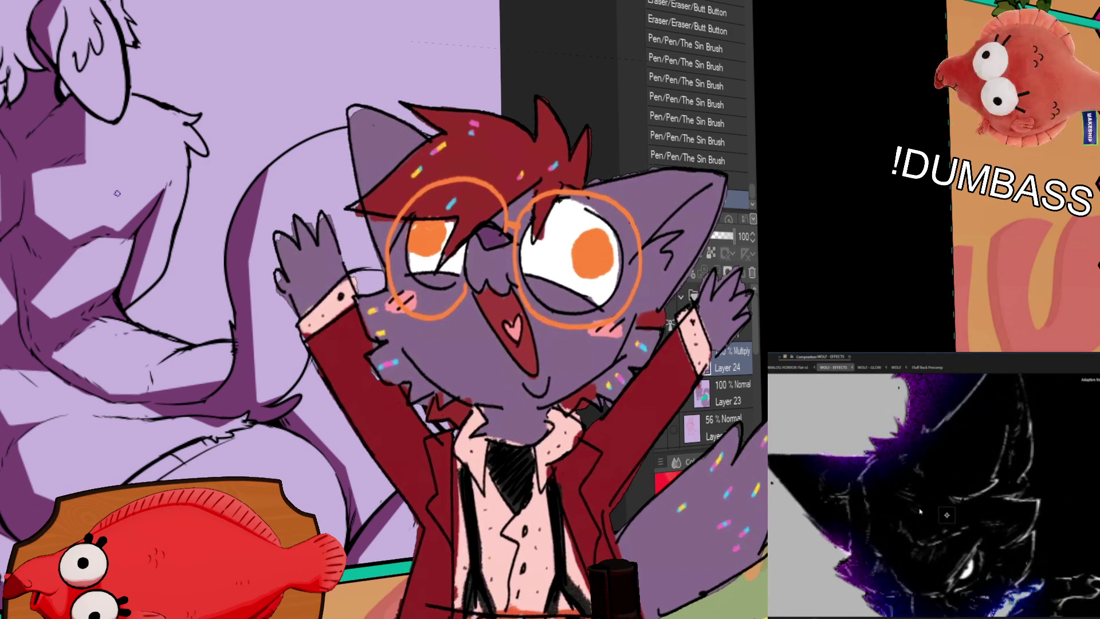
{"action": "scroll", "coordinate": [920, 511], "scroll_direction": "down", "scroll_amount": 5}
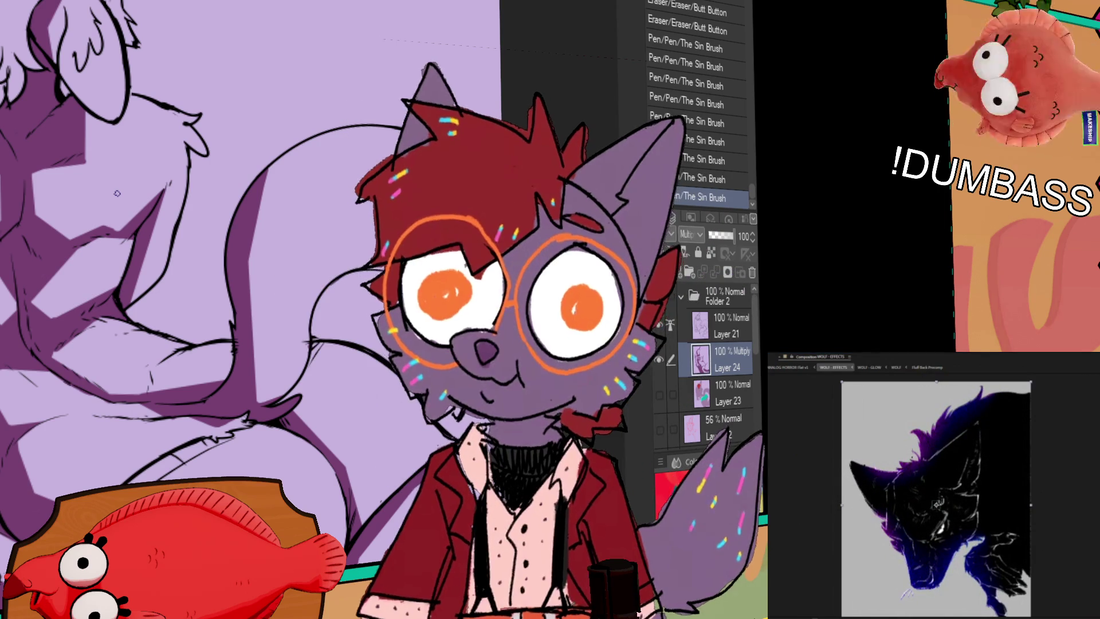
{"action": "key", "text": "space"}
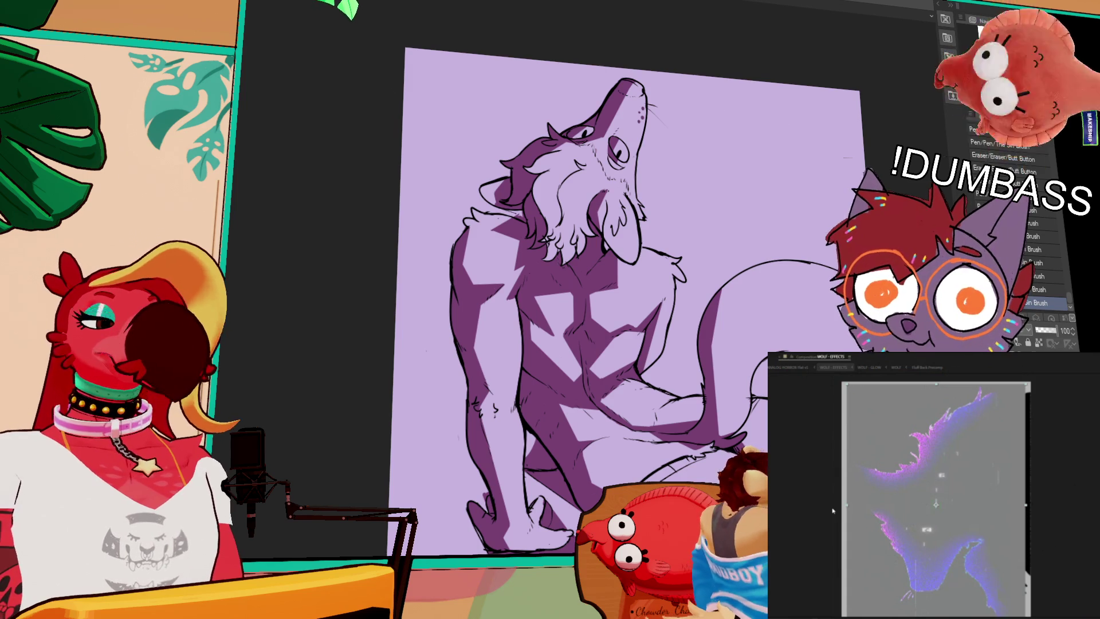
{"action": "left_click_drag", "start_coordinate": [745, 270], "coordinate": [720, 224]}
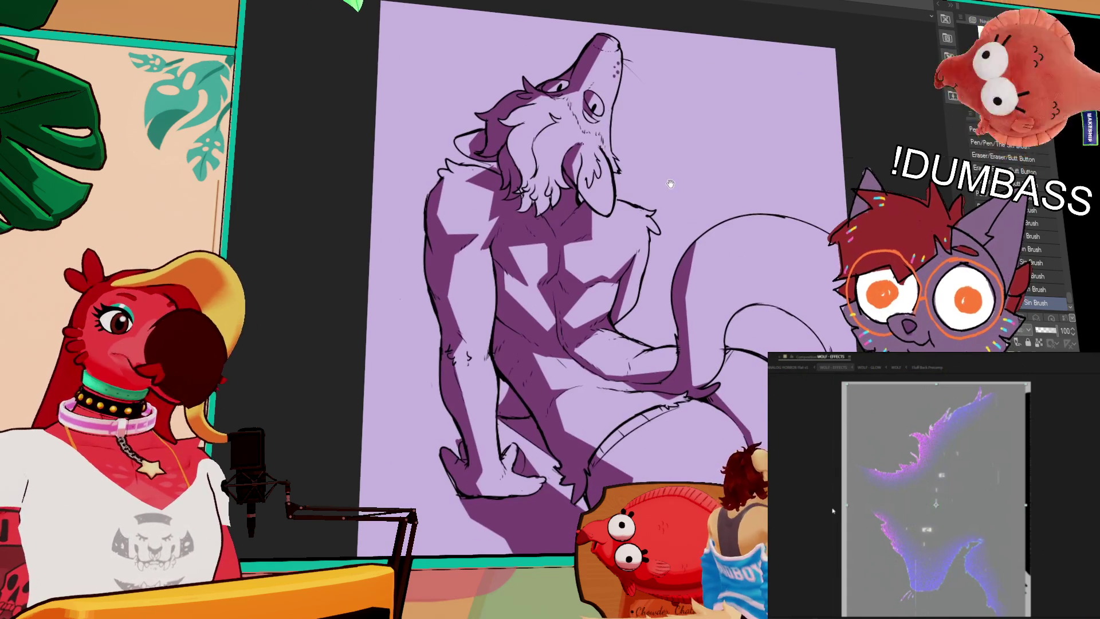
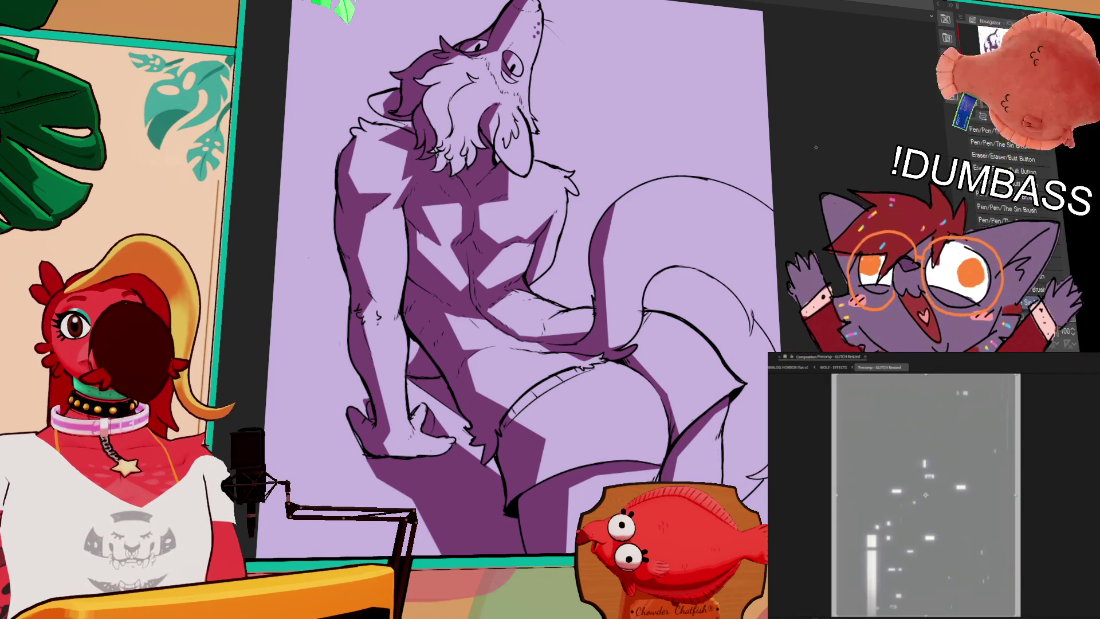
Shrink the glitch preview to fit the whole frame in view.
{"action": "key", "text": "comma"}
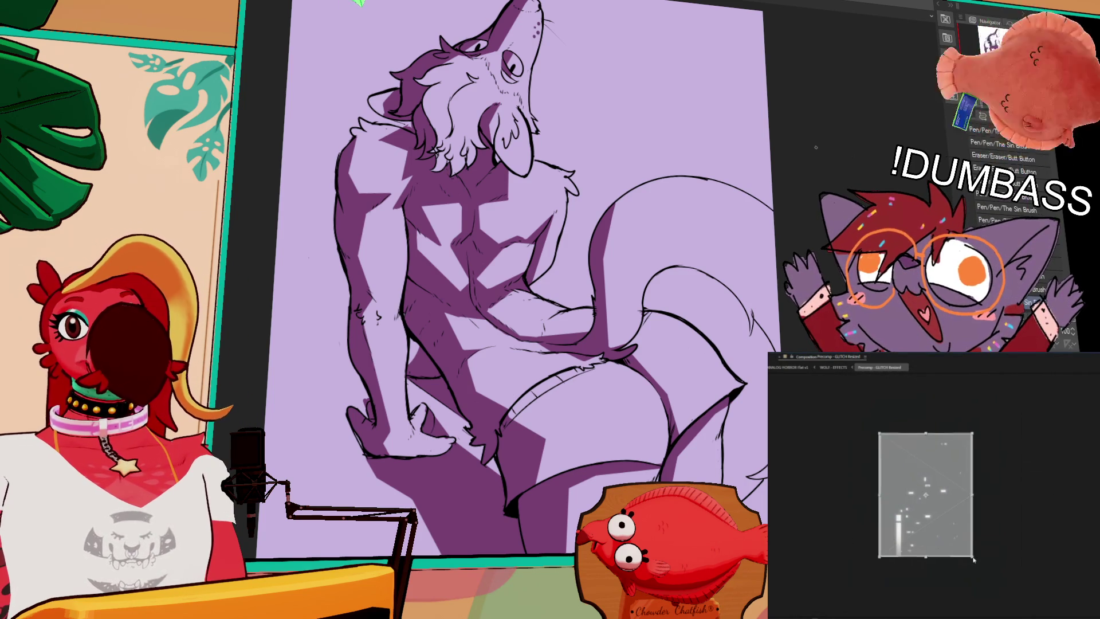
{"action": "scroll", "coordinate": [997, 533], "scroll_direction": "up", "scroll_amount": 3}
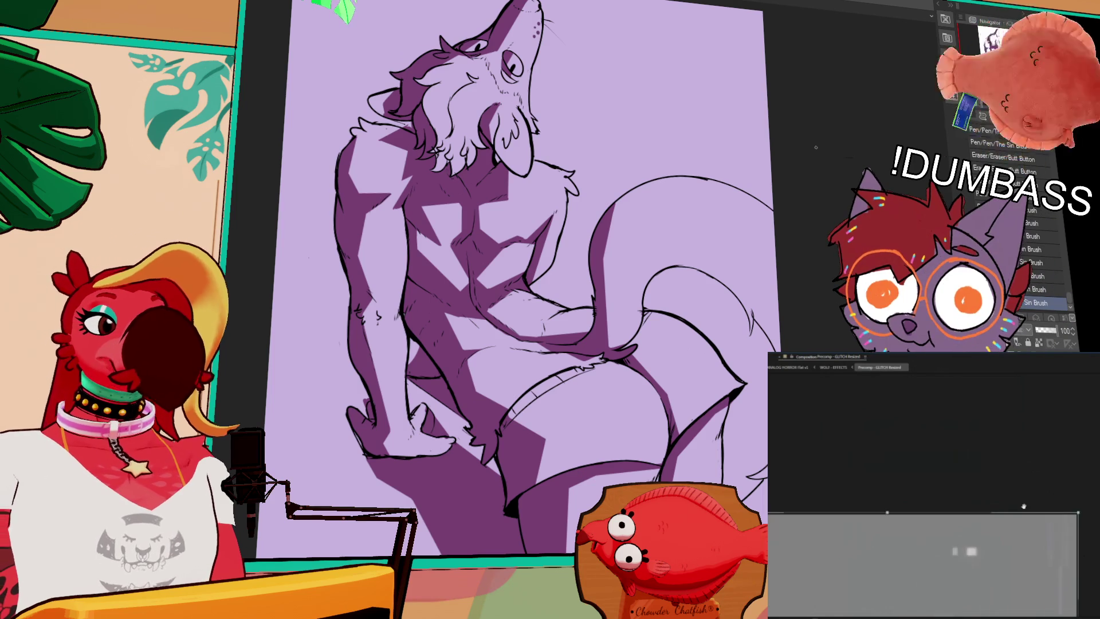
{"action": "scroll", "coordinate": [900, 504], "scroll_direction": "down", "scroll_amount": 5}
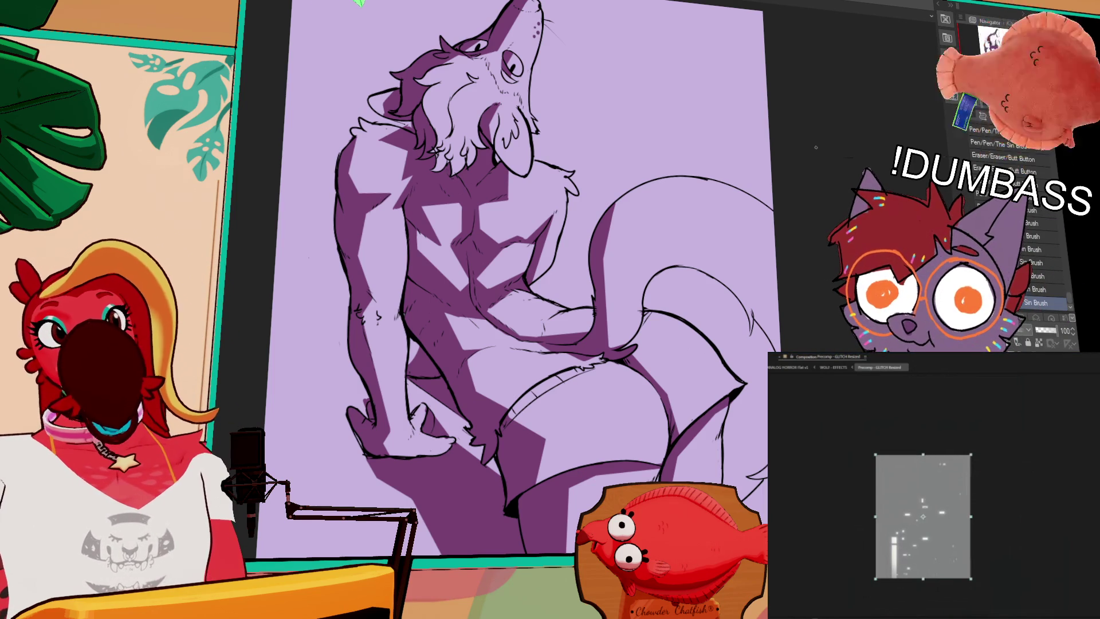
{"action": "scroll", "coordinate": [924, 506], "scroll_direction": "up", "scroll_amount": 5}
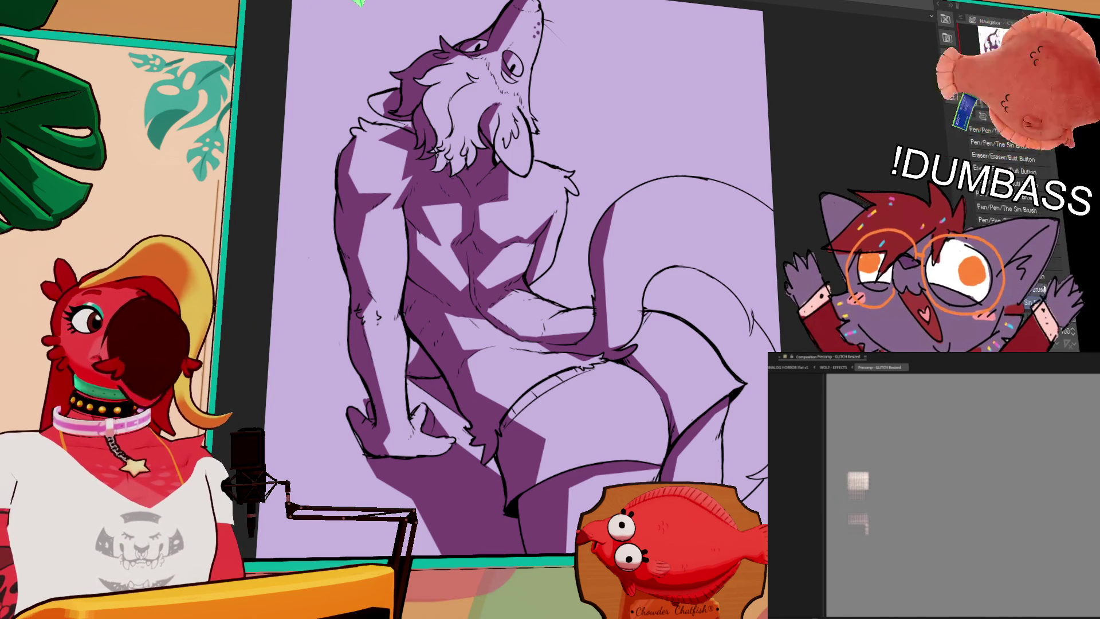
Show the WOLF - EFFECTS composition and tilt the wolf canvas view slightly.
{"action": "scroll", "coordinate": [956, 496], "scroll_direction": "down", "scroll_amount": 3}
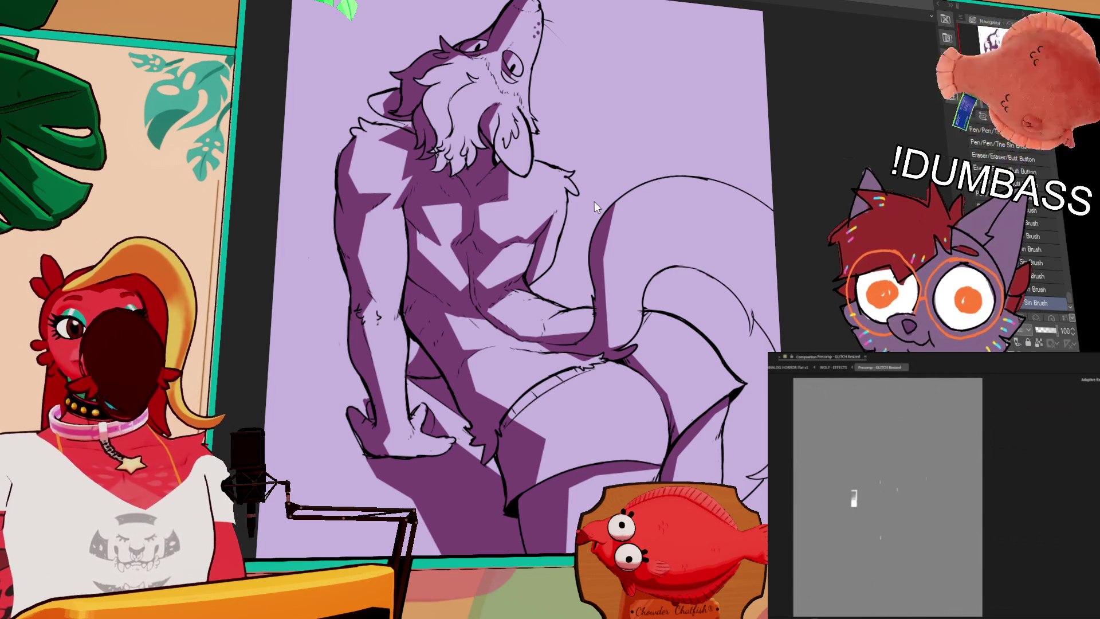
{"action": "left_click", "coordinate": [833, 367]}
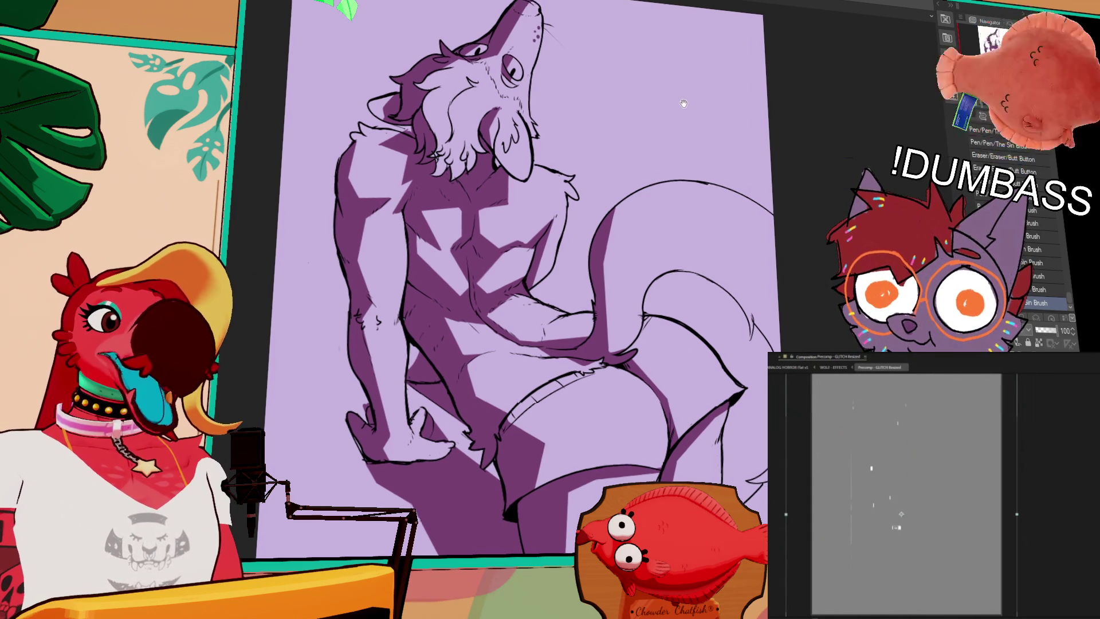
{"action": "key", "text": "ctrl+0"}
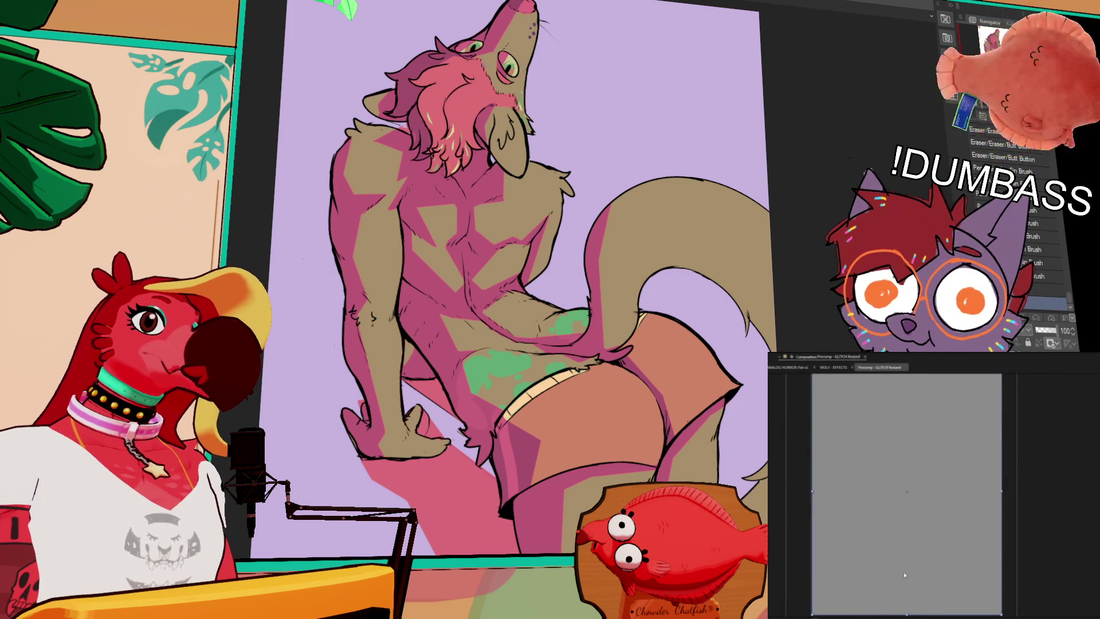
Select and deselect the frame layer, then play, stop and replay the glitch preview.
{"action": "scroll", "coordinate": [962, 557], "scroll_direction": "down", "scroll_amount": 2}
{"action": "left_click", "coordinate": [994, 564]}
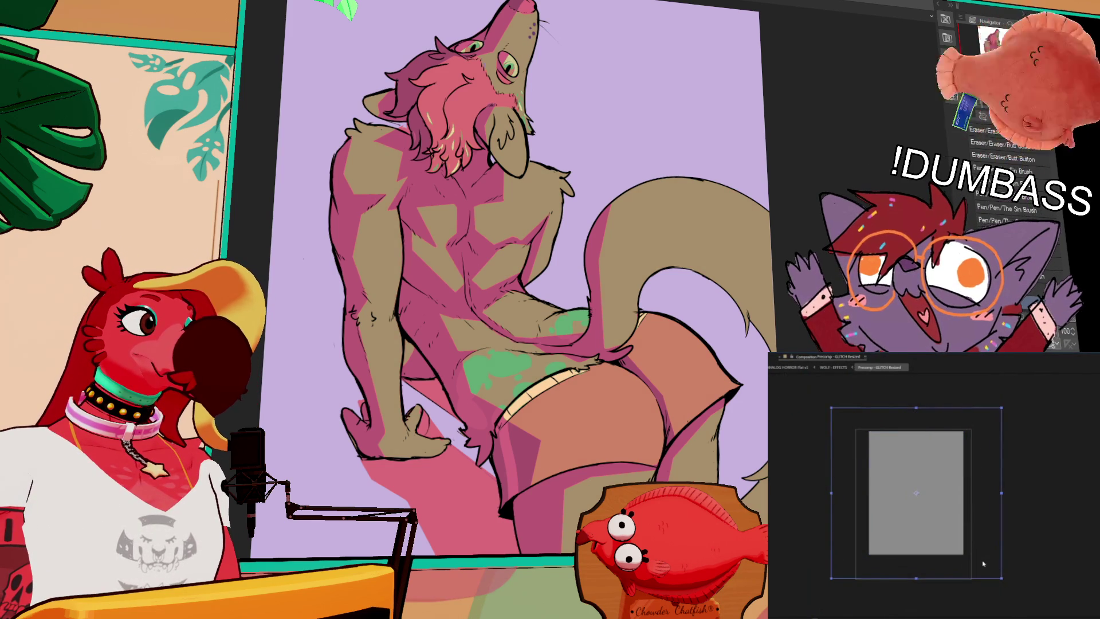
{"action": "left_click", "coordinate": [905, 546]}
{"action": "key", "text": "space"}
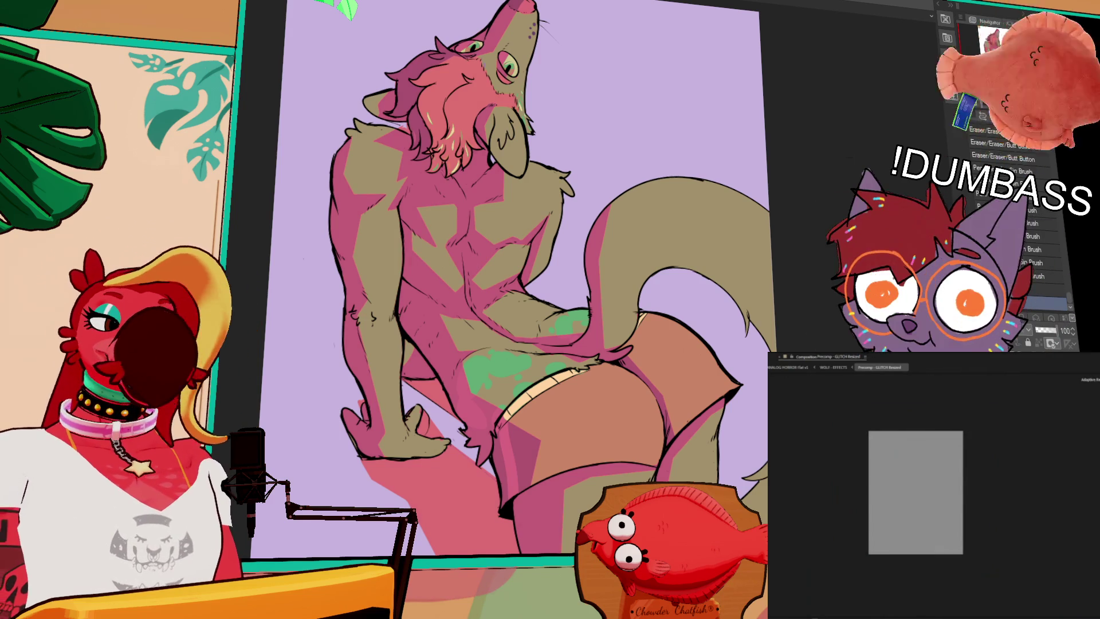
{"action": "key", "text": "space"}
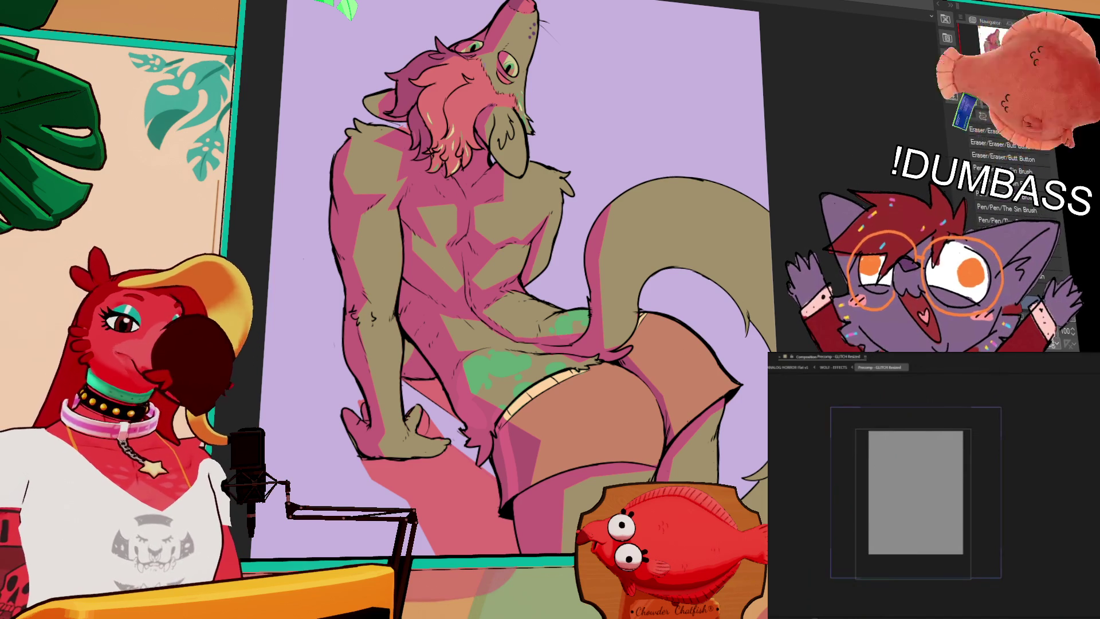
{"action": "key", "text": "space"}
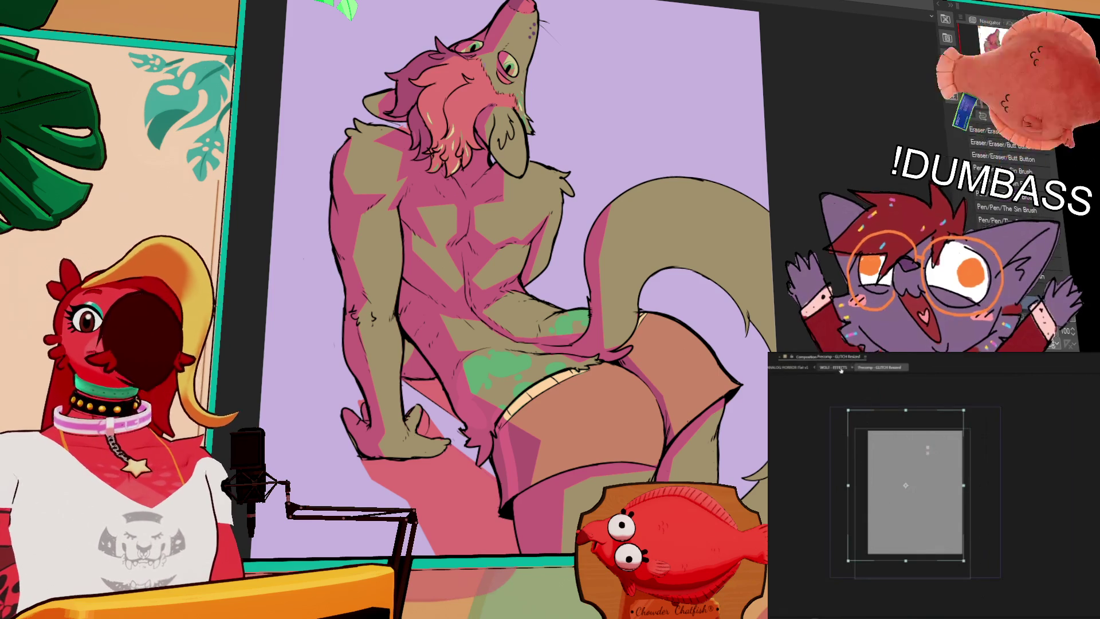
Compare WOLF - EFFECTS with Precomp - GLITCH Resized, then switch to the rocks reference document.
{"action": "left_click", "coordinate": [834, 367]}
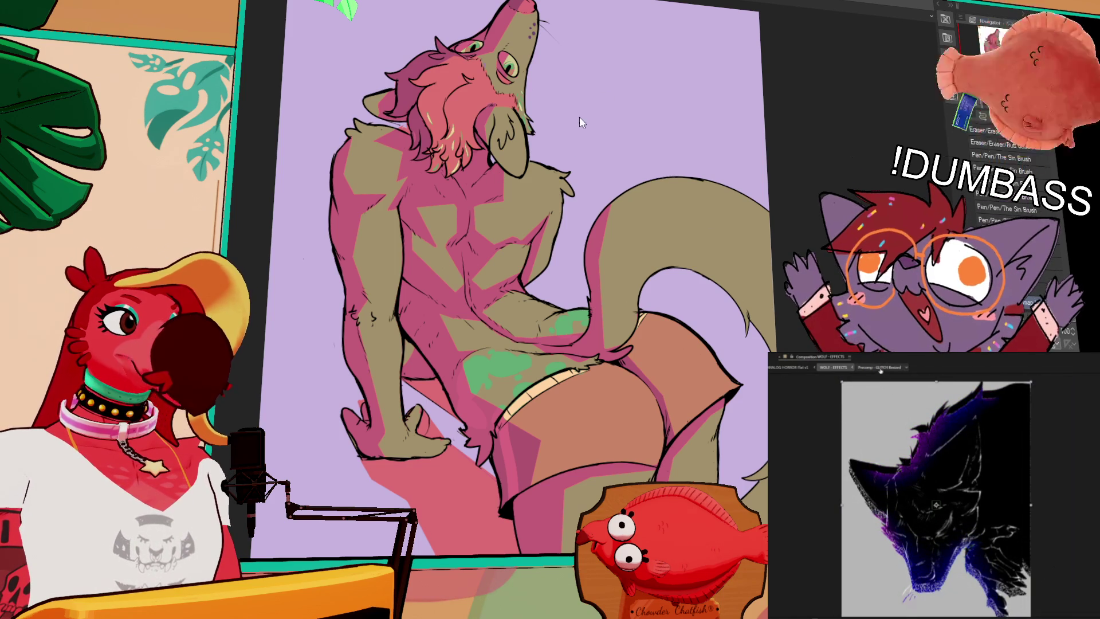
{"action": "left_click", "coordinate": [879, 367]}
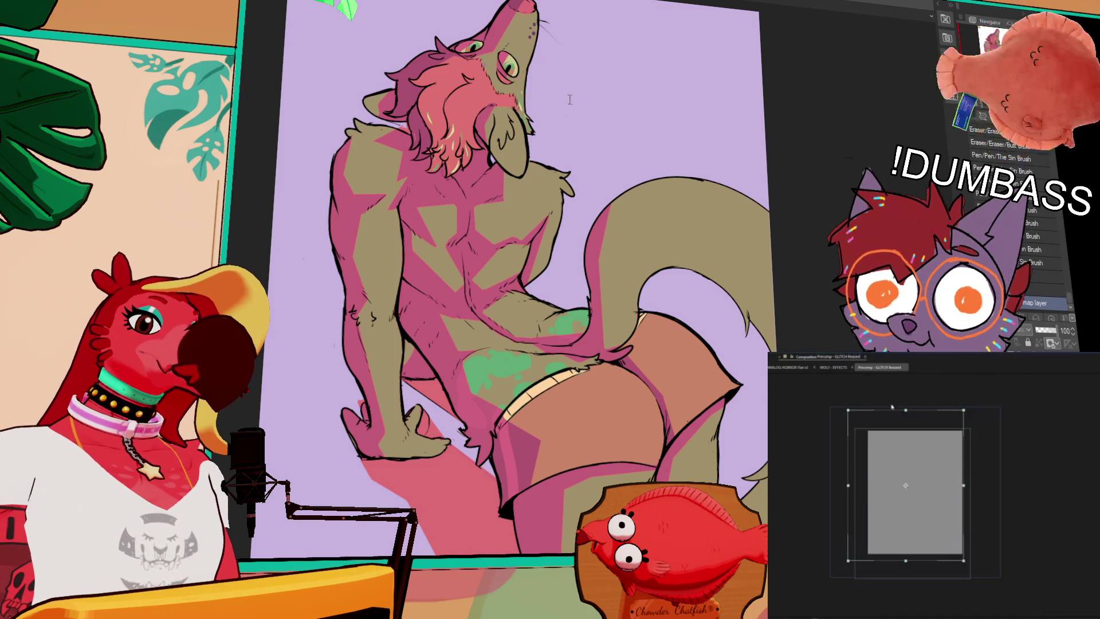
{"action": "left_click", "coordinate": [781, 572]}
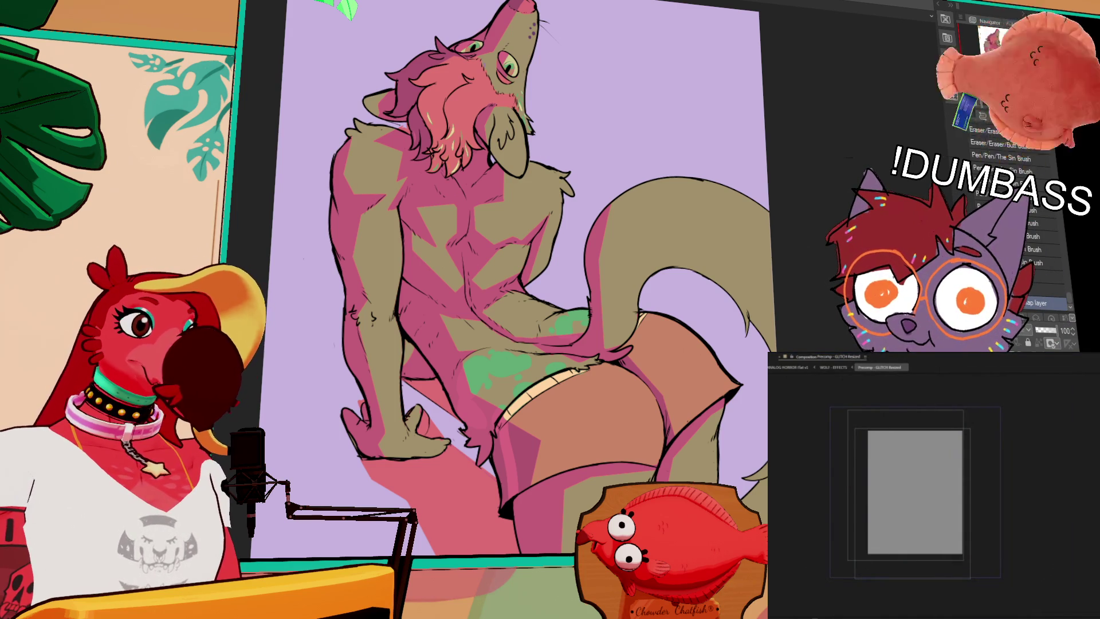
{"action": "key", "text": "ctrl+Tab"}
{"action": "scroll", "coordinate": [627, 144], "scroll_direction": "up", "scroll_amount": 5}
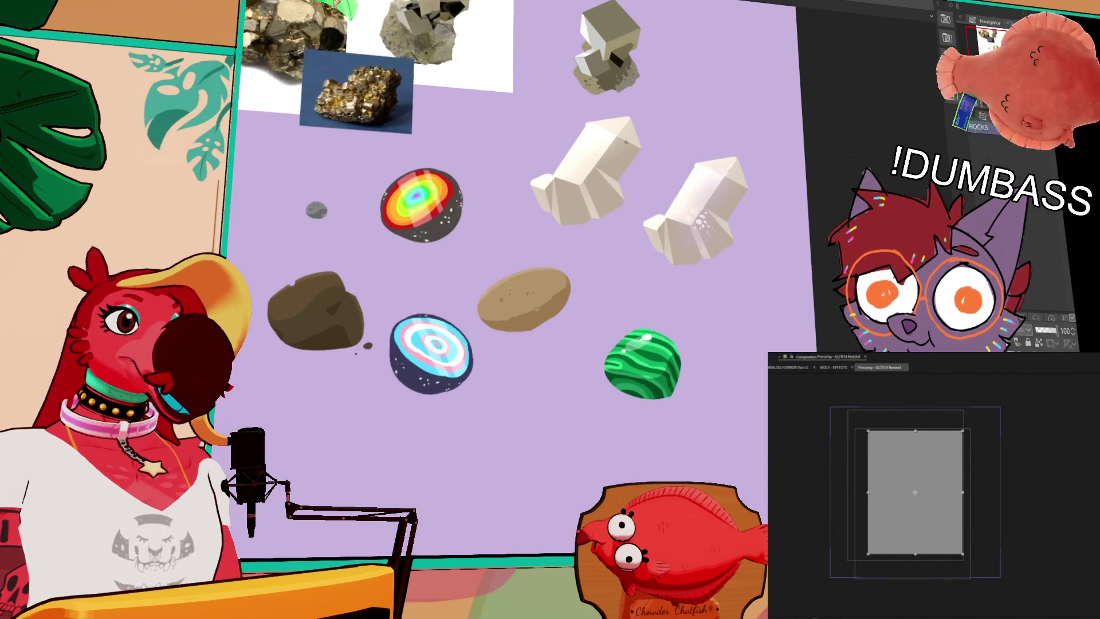
Pan and zoom across the rocks canvas to the crystals, potato, watermelon and geode images.
{"action": "mouse_move", "coordinate": [637, 201]}
{"action": "left_mouse_down"}
{"action": "mouse_move", "coordinate": [566, 218]}
{"action": "mouse_move", "coordinate": [619, 243]}
{"action": "left_mouse_up"}
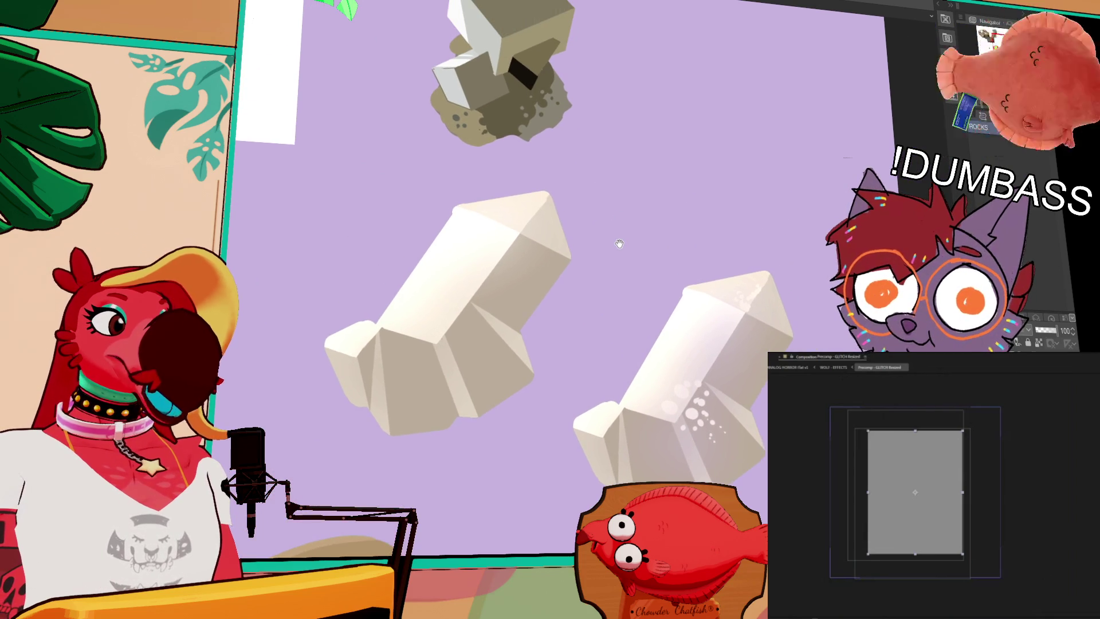
{"action": "left_click_drag", "start_coordinate": [665, 169], "coordinate": [673, 291]}
{"action": "scroll", "coordinate": [537, 145], "scroll_direction": "up", "scroll_amount": 4}
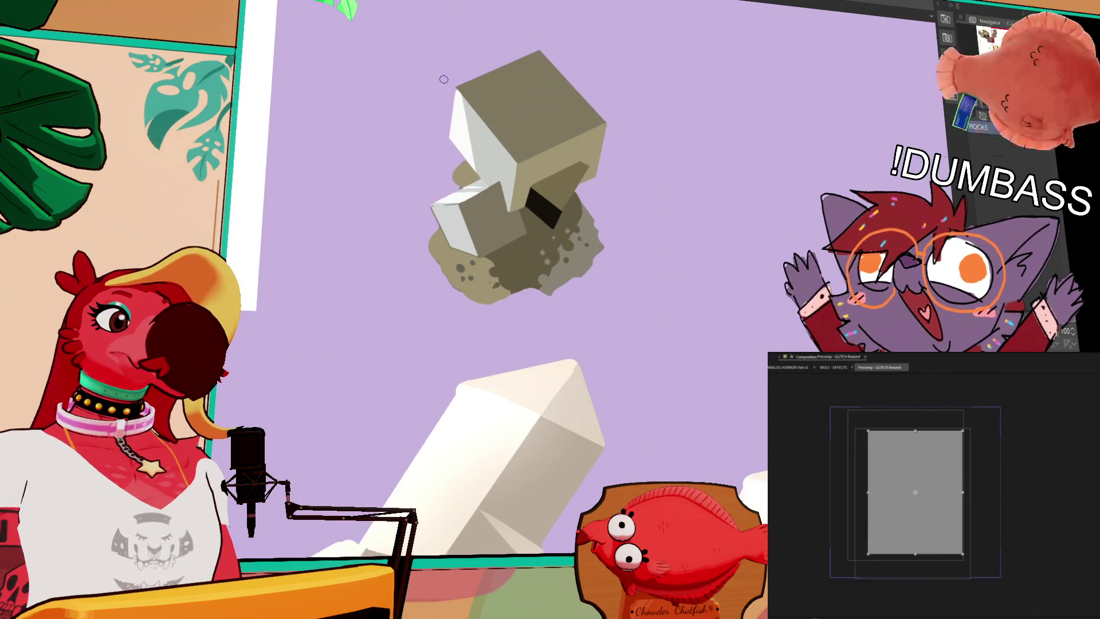
{"action": "left_click_drag", "start_coordinate": [537, 145], "coordinate": [524, 196]}
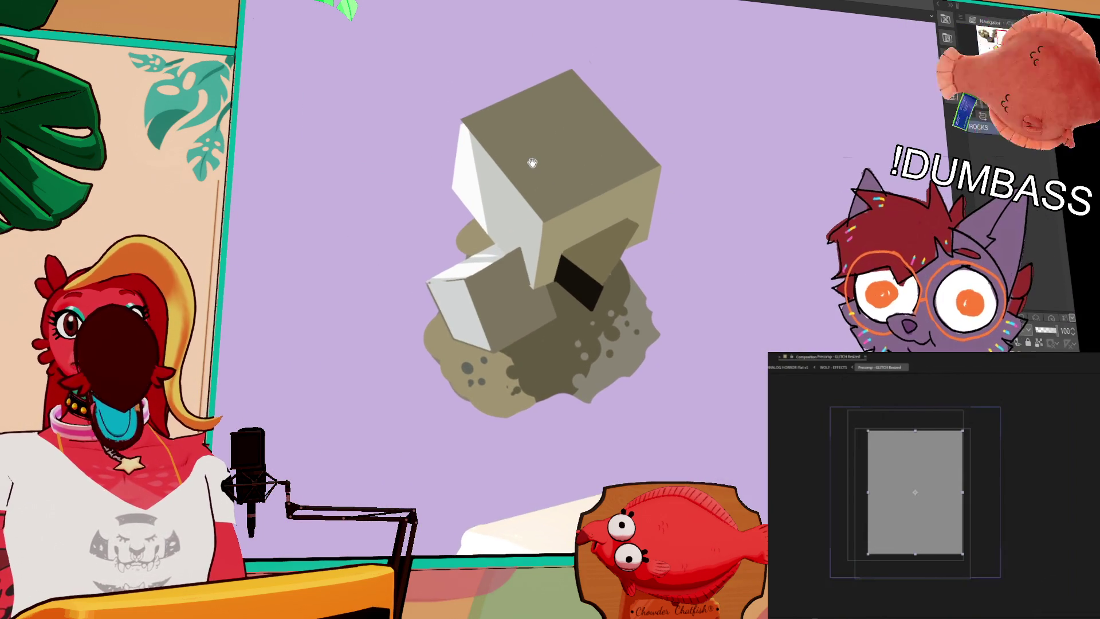
{"action": "scroll", "coordinate": [573, 258], "scroll_direction": "down", "scroll_amount": 2}
{"action": "mouse_move", "coordinate": [596, 284]}
{"action": "left_mouse_down"}
{"action": "mouse_move", "coordinate": [597, 316]}
{"action": "mouse_move", "coordinate": [601, 180]}
{"action": "left_mouse_up"}
{"action": "mouse_move", "coordinate": [577, 555]}
{"action": "left_mouse_down"}
{"action": "mouse_move", "coordinate": [631, 224]}
{"action": "mouse_move", "coordinate": [582, 344]}
{"action": "mouse_move", "coordinate": [585, 391]}
{"action": "left_mouse_up"}
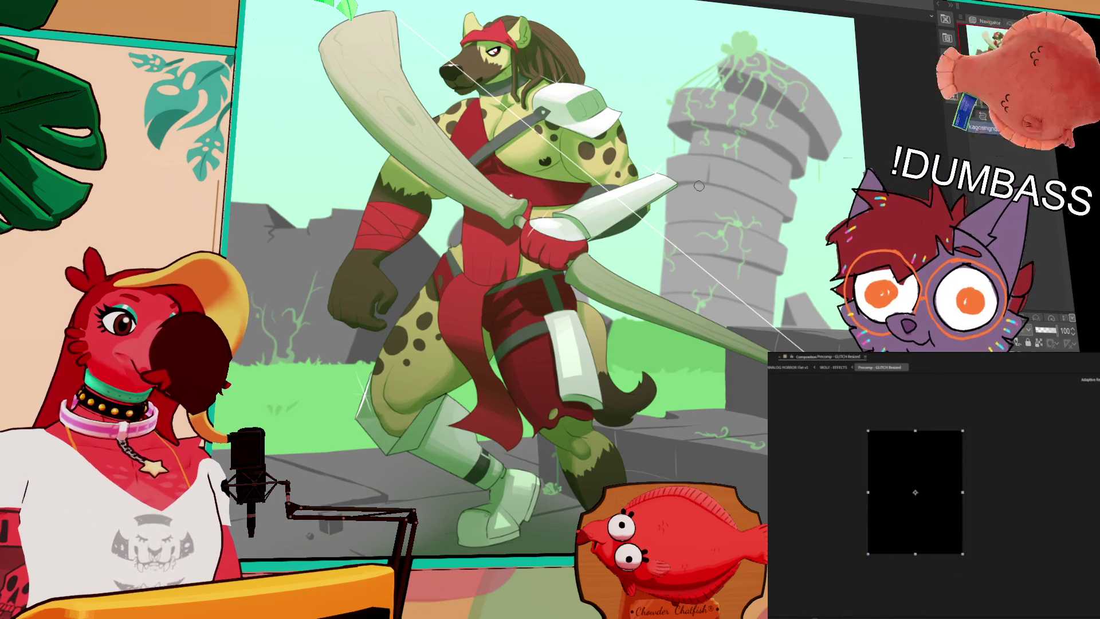
Frame the whole hyena warrior and tower, then cycle to the crystals and geodes canvas.
{"action": "mouse_move", "coordinate": [641, 205]}
{"action": "left_mouse_down"}
{"action": "mouse_move", "coordinate": [630, 145]}
{"action": "mouse_move", "coordinate": [553, 134]}
{"action": "mouse_move", "coordinate": [516, 95]}
{"action": "mouse_move", "coordinate": [446, 53]}
{"action": "left_mouse_up"}
{"action": "scroll", "coordinate": [555, 317], "scroll_direction": "up", "scroll_amount": 5}
{"action": "scroll", "coordinate": [668, 410], "scroll_direction": "down", "scroll_amount": 3}
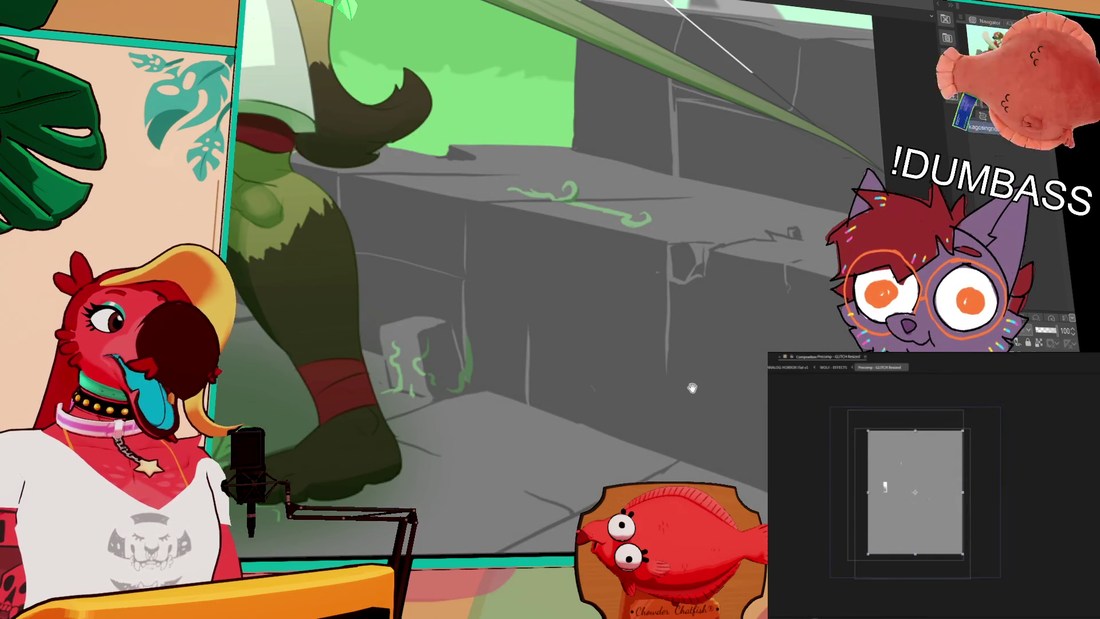
{"action": "left_click_drag", "start_coordinate": [691, 390], "coordinate": [689, 387]}
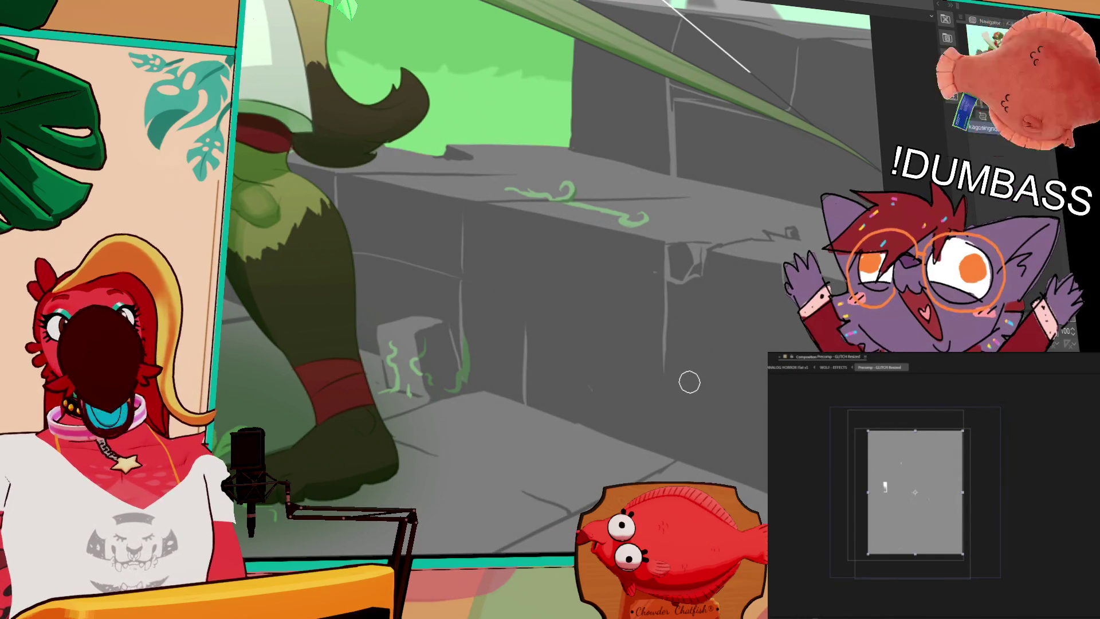
{"action": "scroll", "coordinate": [689, 382], "scroll_direction": "down", "scroll_amount": 5}
{"action": "mouse_move", "coordinate": [427, 450]}
{"action": "left_mouse_down"}
{"action": "mouse_move", "coordinate": [639, 451]}
{"action": "mouse_move", "coordinate": [845, 508]}
{"action": "mouse_move", "coordinate": [745, 504]}
{"action": "mouse_move", "coordinate": [674, 480]}
{"action": "left_mouse_up"}
{"action": "left_click_drag", "start_coordinate": [745, 462], "coordinate": [653, 459]}
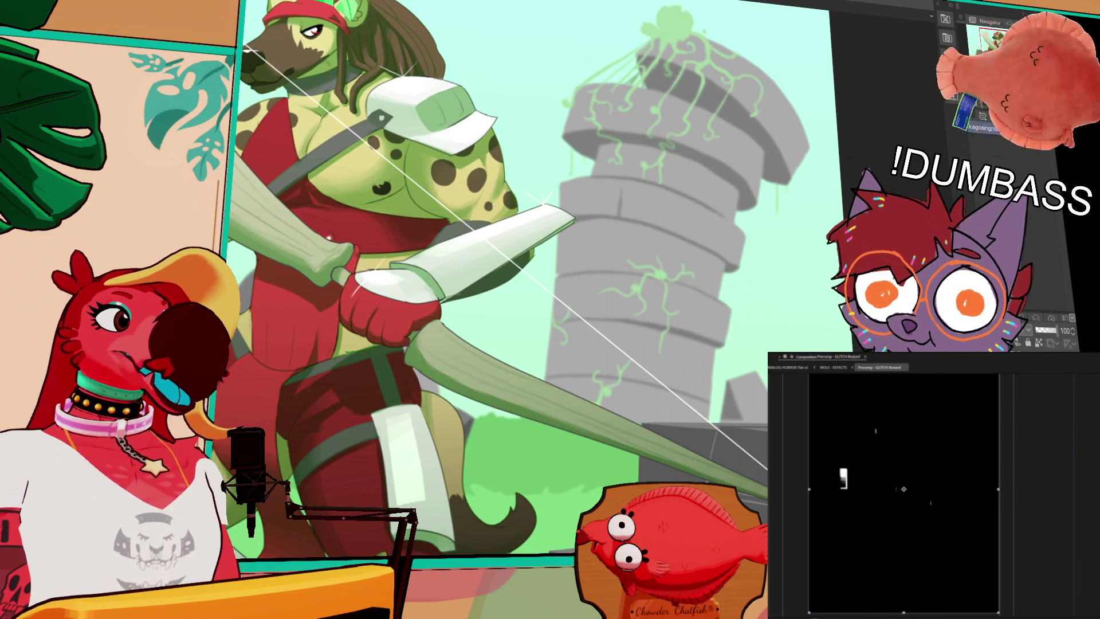
{"action": "key", "text": "ctrl+Tab"}
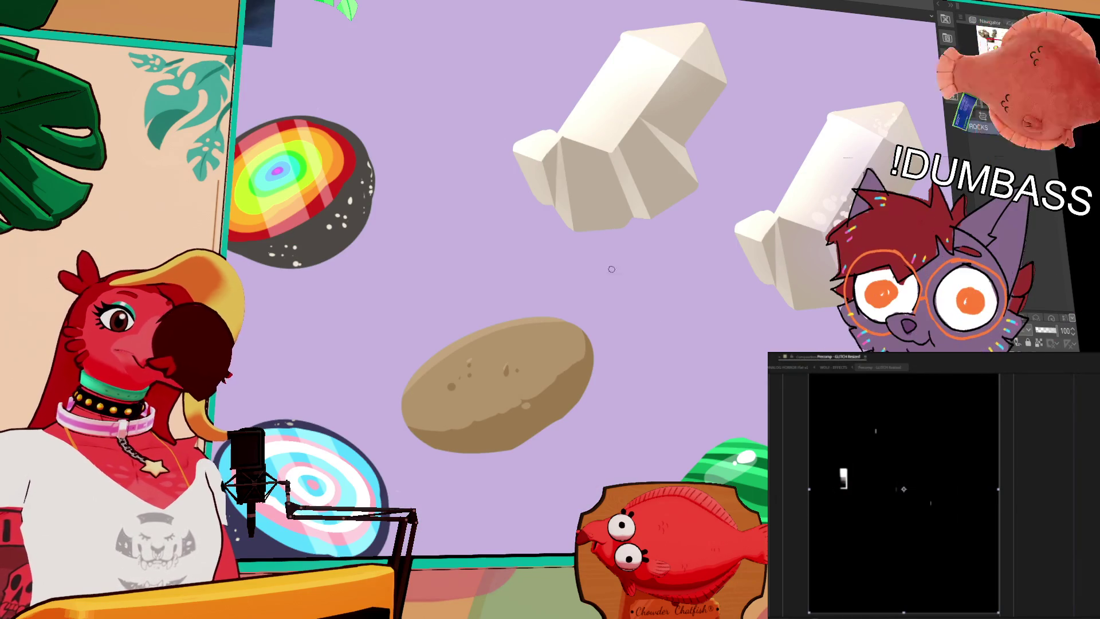
Bring the left rock into view and preview the WOLF - EFFECTS composition.
{"action": "mouse_move", "coordinate": [291, 476]}
{"action": "left_mouse_down"}
{"action": "mouse_move", "coordinate": [370, 397]}
{"action": "mouse_move", "coordinate": [546, 390]}
{"action": "left_mouse_up"}
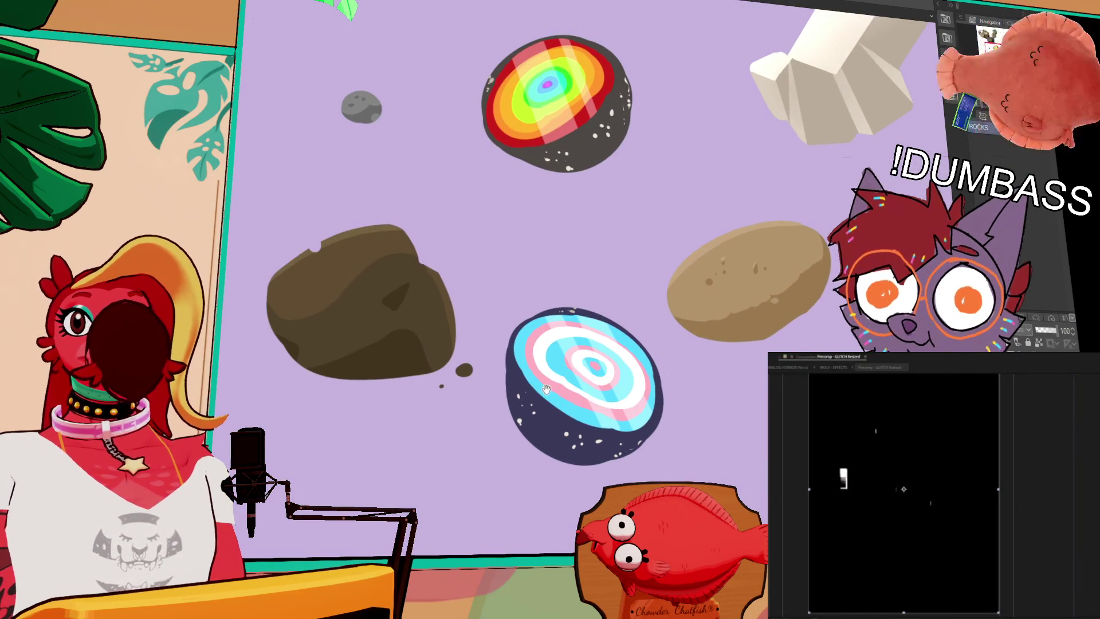
{"action": "left_click", "coordinate": [835, 367]}
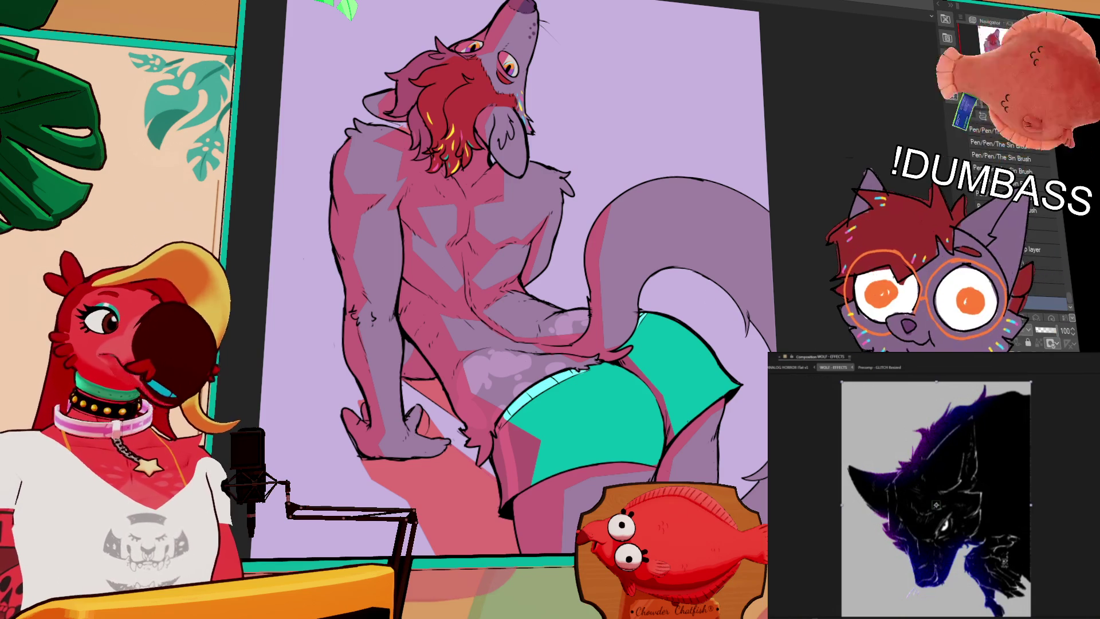
Try orange and then green skin shadows on the wolf, undoing each back to pink.
{"action": "key", "text": "alt+Delete"}
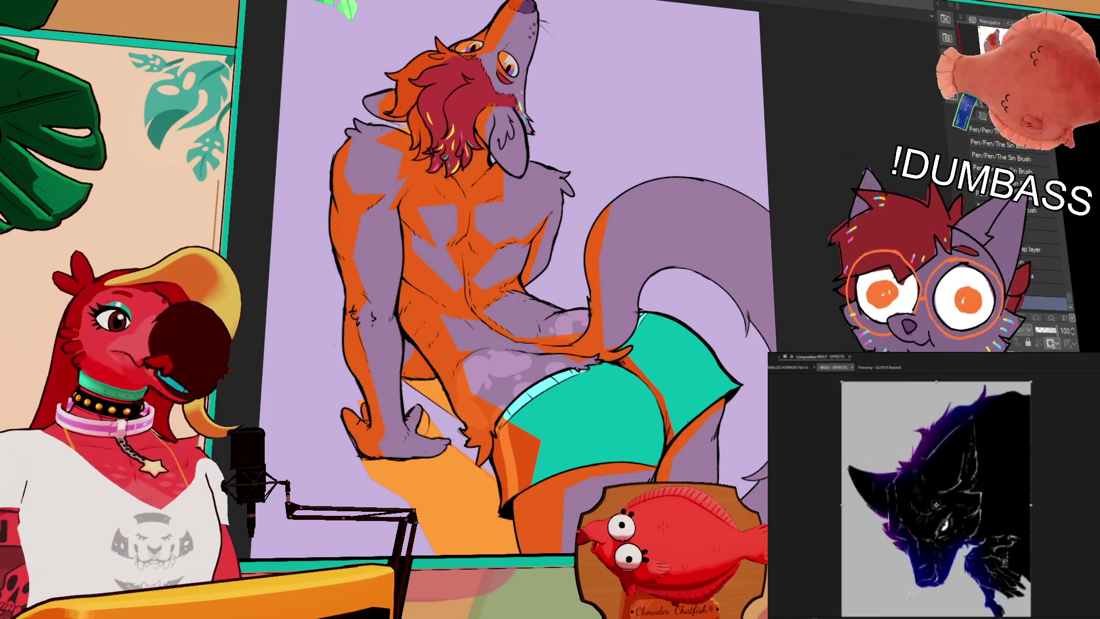
{"action": "key", "text": "ctrl+z"}
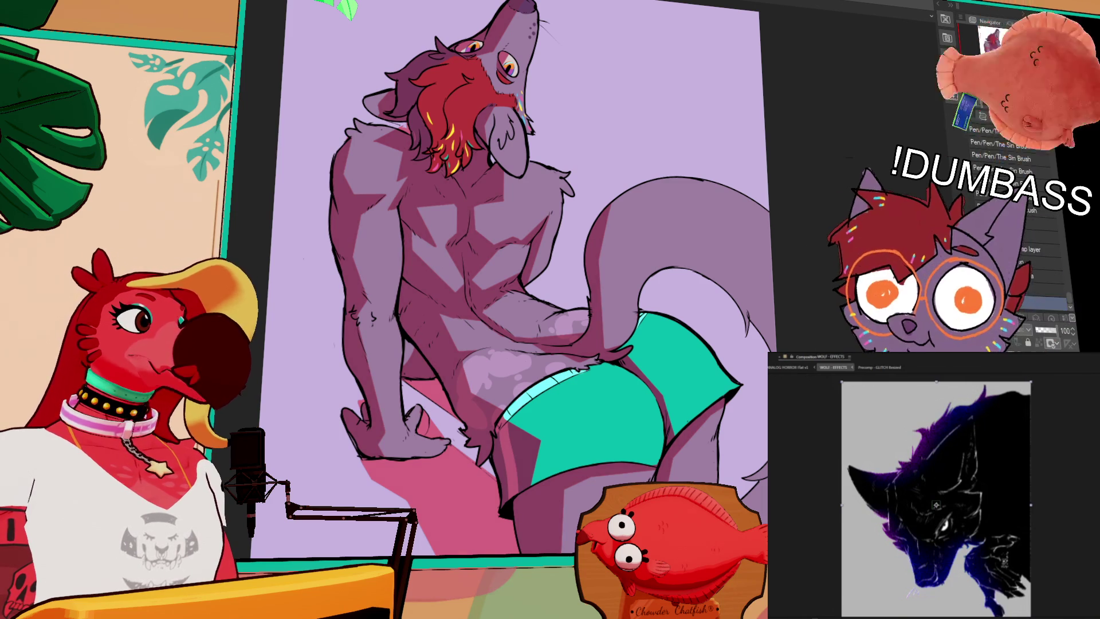
{"action": "key", "text": "alt+Delete"}
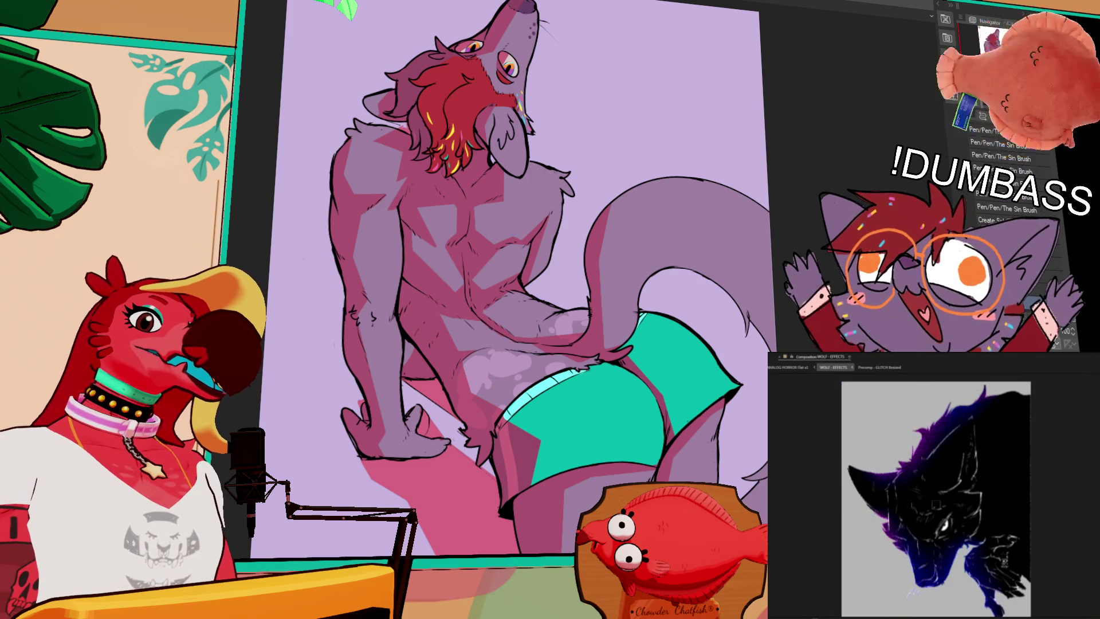
{"action": "key", "text": "alt+BackSpace"}
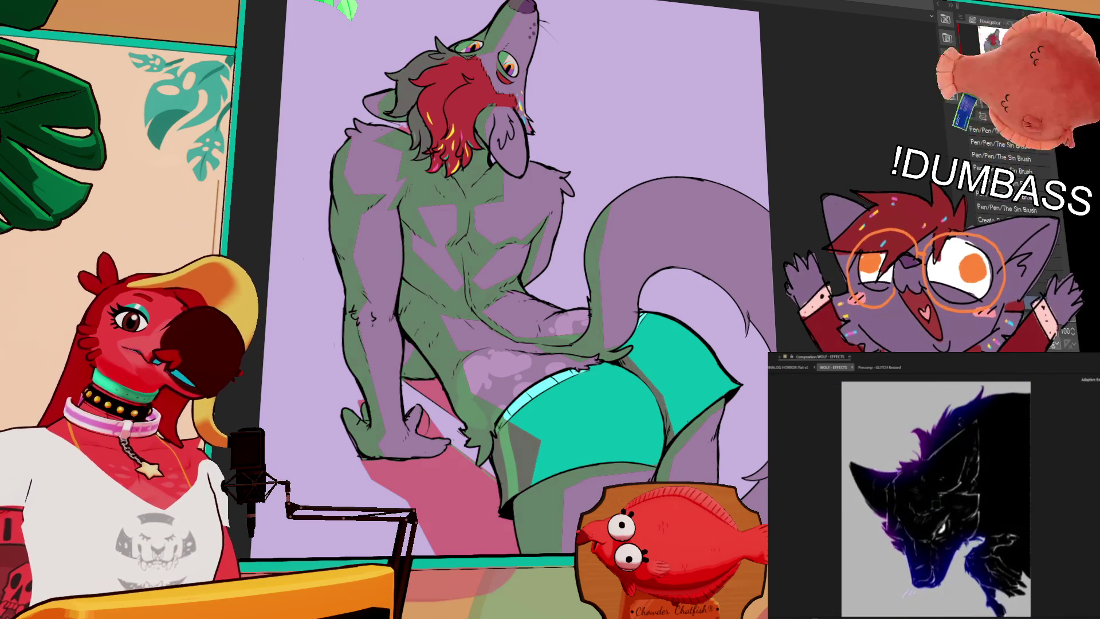
{"action": "key", "text": "ctrl+z"}
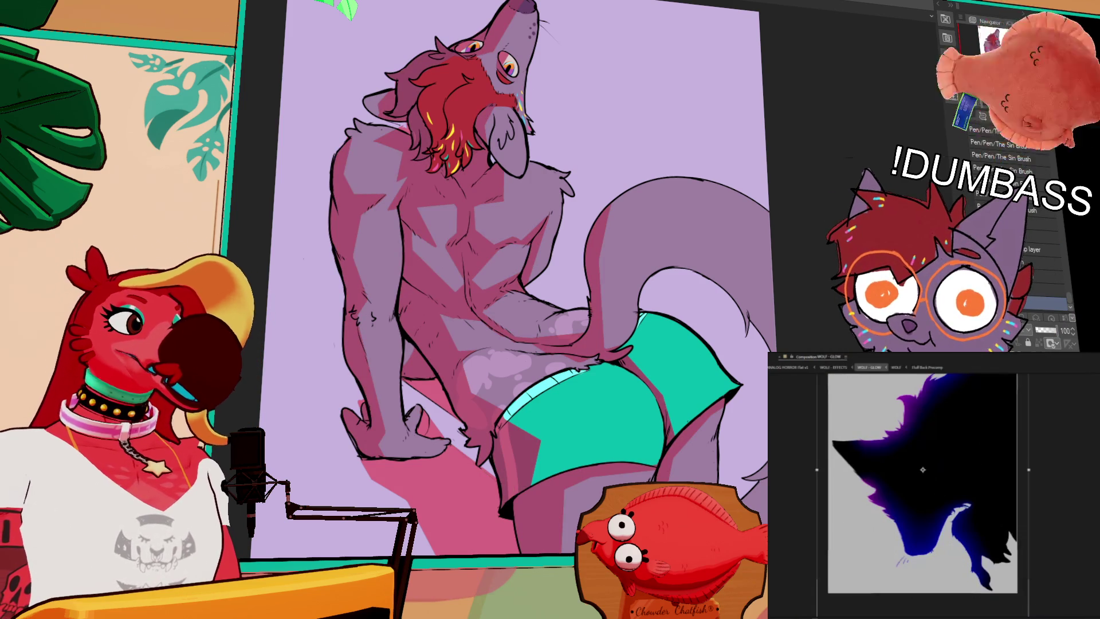
Try a salmon skin shadow, revert to magenta pink, show WOLF - EFFECTS and zoom out.
{"action": "key", "text": "alt+BackSpace"}
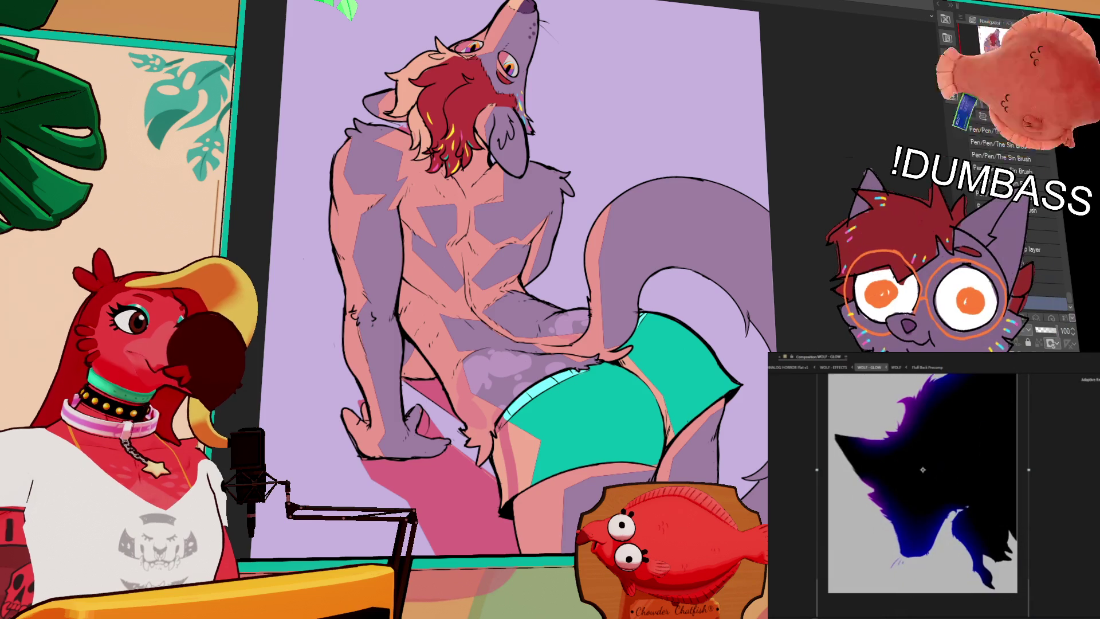
{"action": "key", "text": "ctrl+z"}
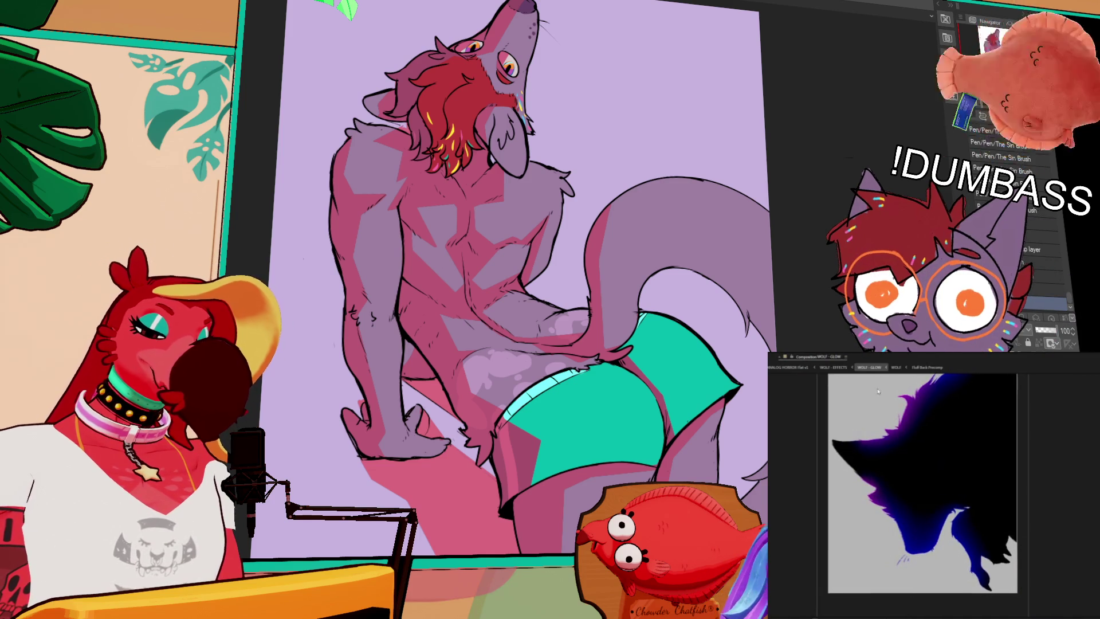
{"action": "left_click", "coordinate": [825, 367]}
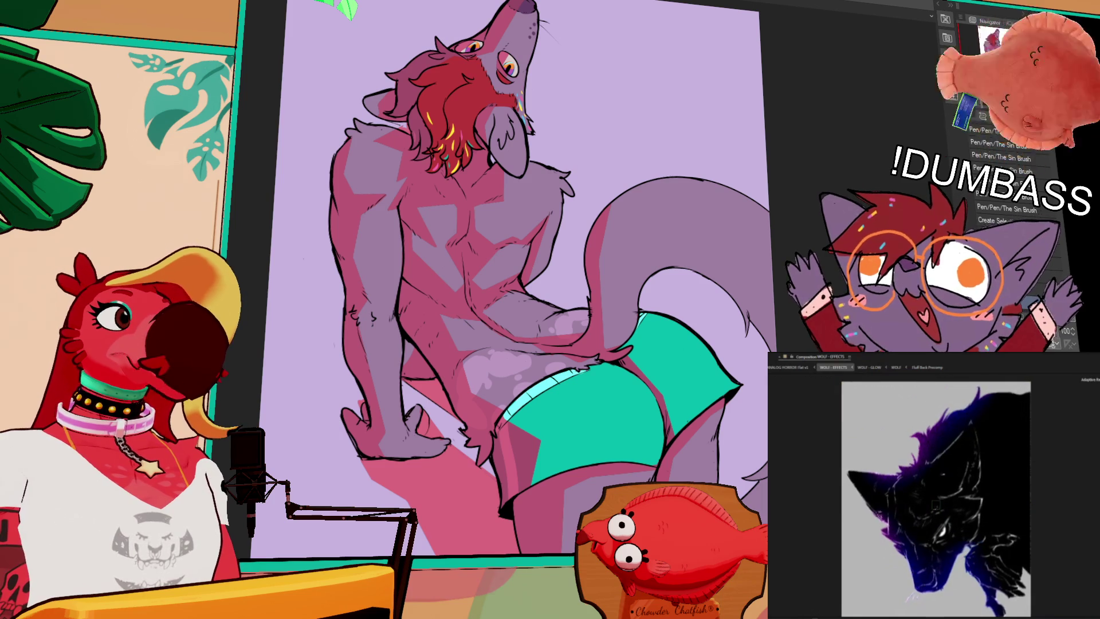
{"action": "key", "text": "ctrl+minus"}
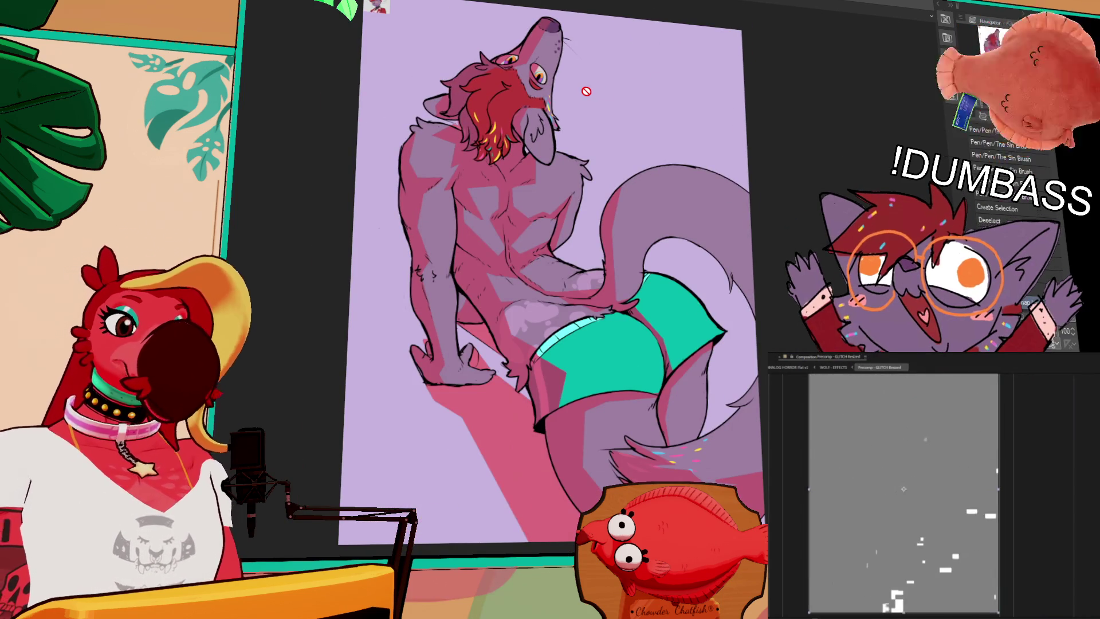
Zoom in on the wolf's body, undo back to pink-magenta shading and pan slightly left.
{"action": "key", "text": "ctrl+plus"}
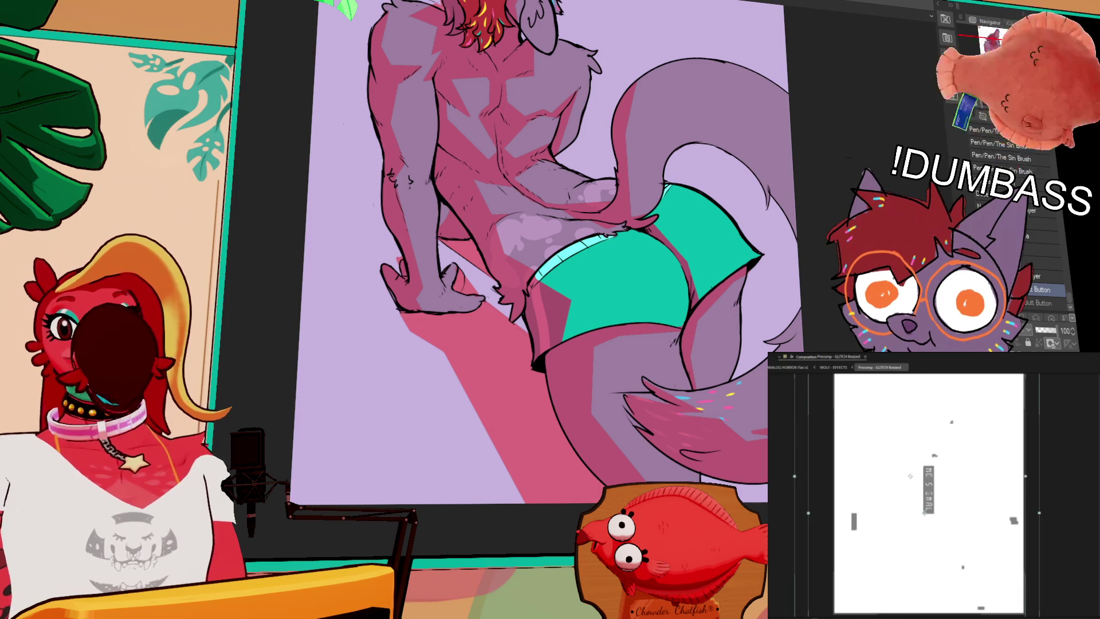
{"action": "key", "text": "ctrl+a"}
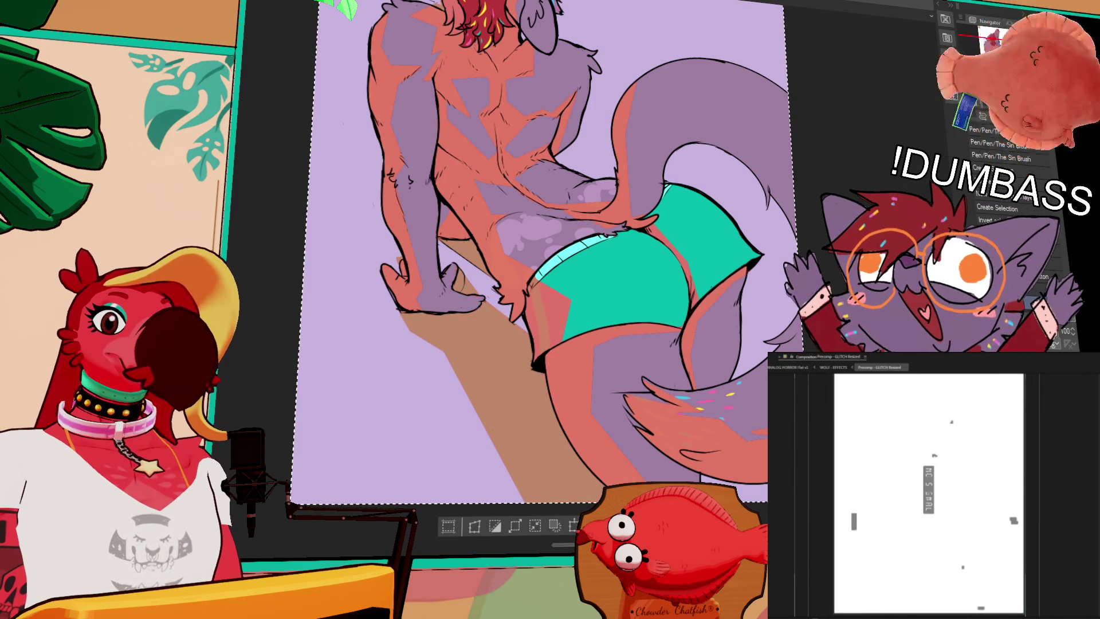
{"action": "key", "text": "ctrl+z"}
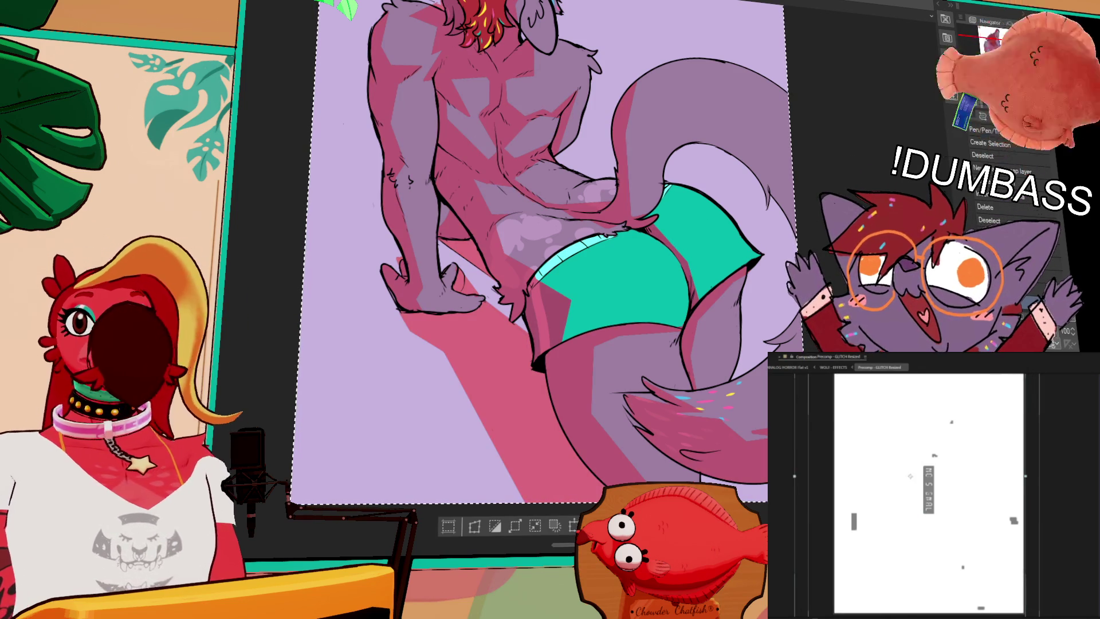
{"action": "left_click_drag", "start_coordinate": [688, 371], "coordinate": [638, 364]}
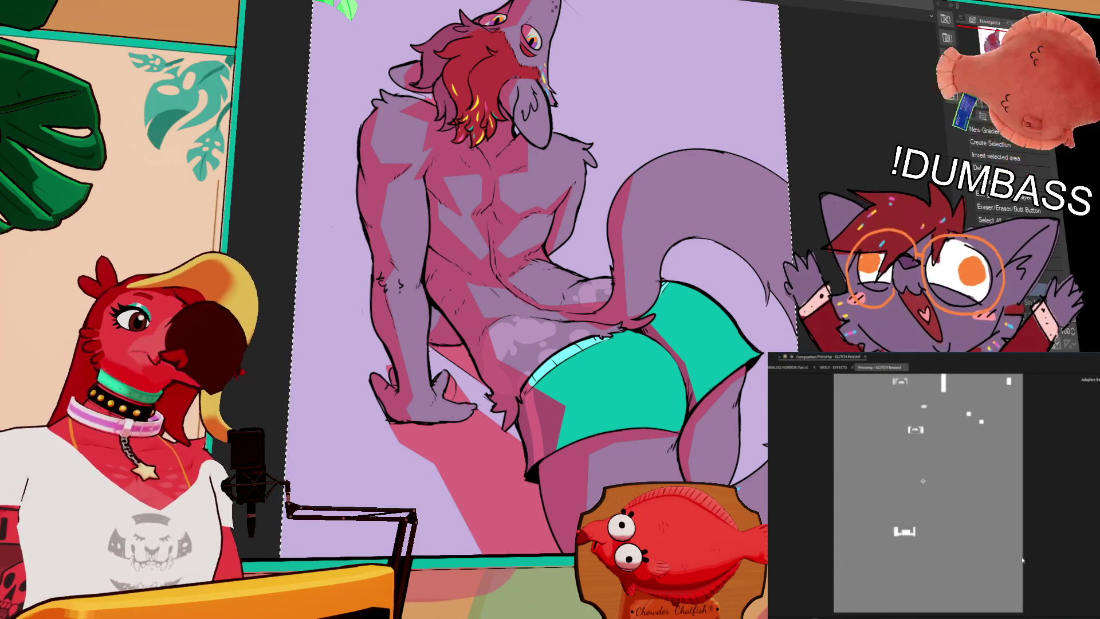
{"action": "key", "text": "comma"}
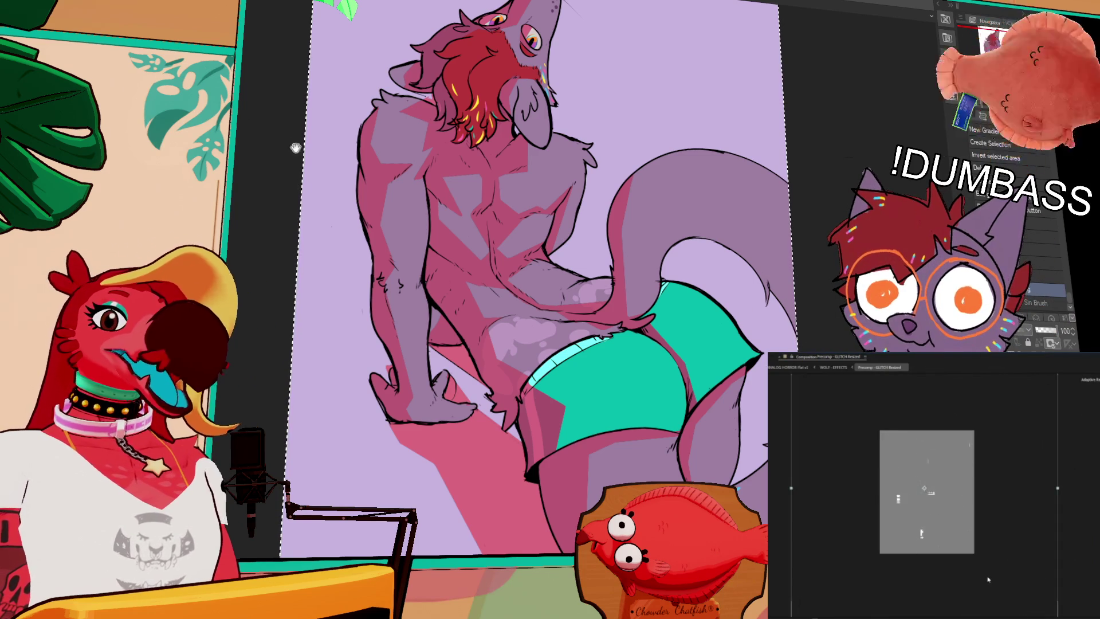
{"action": "key", "text": "period"}
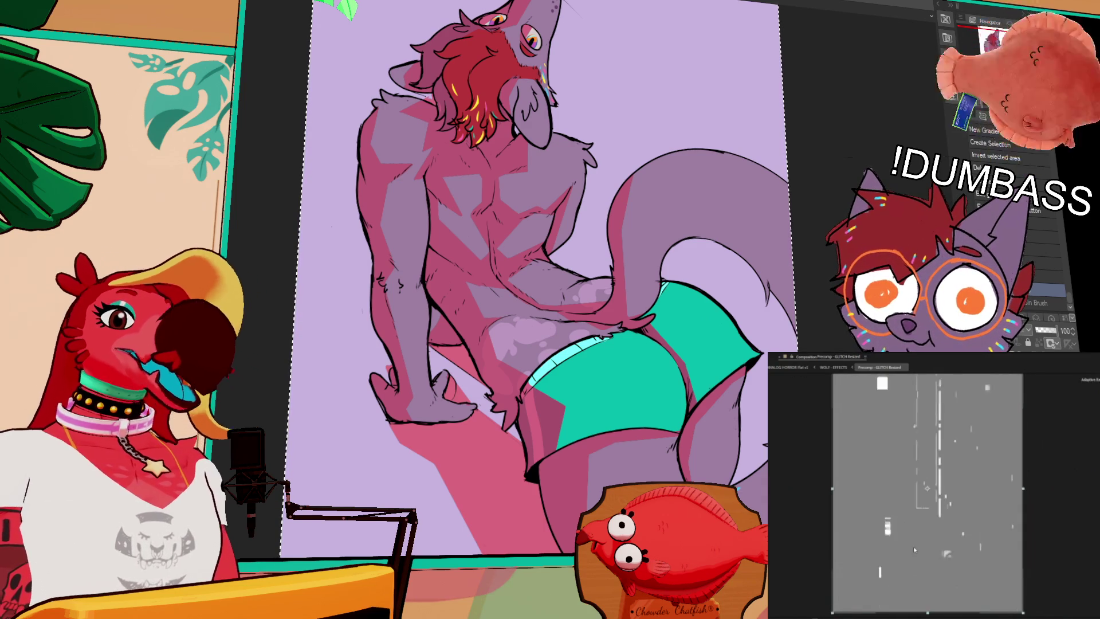
{"action": "left_click", "coordinate": [939, 546]}
{"action": "key", "text": "space"}
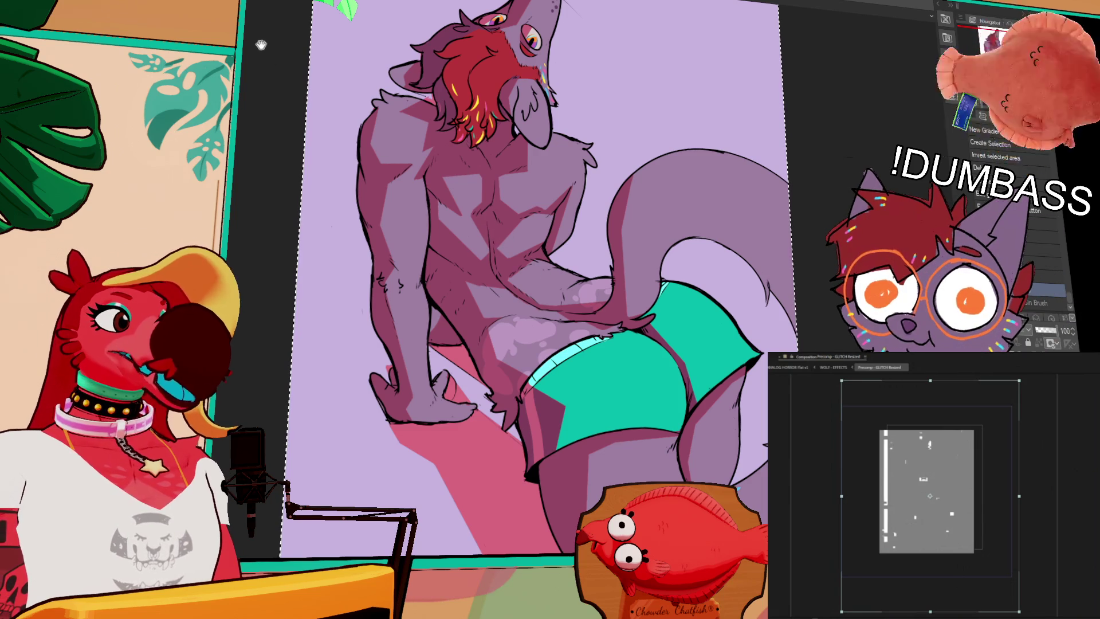
{"action": "scroll", "coordinate": [509, 214], "scroll_direction": "up", "scroll_amount": 4}
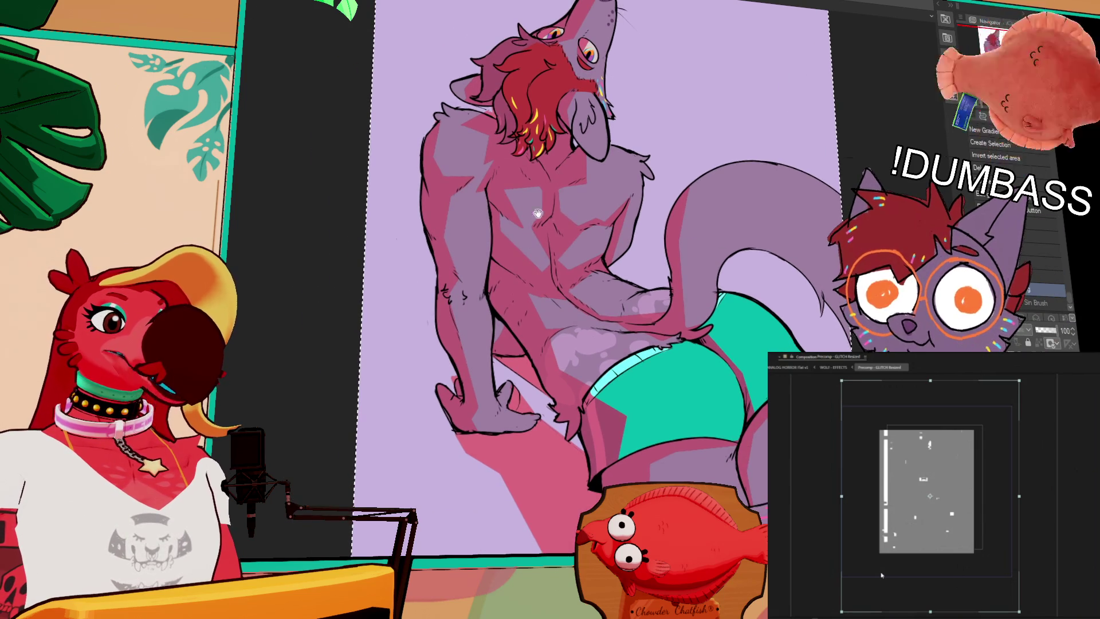
{"action": "scroll", "coordinate": [509, 214], "scroll_direction": "up", "scroll_amount": 5}
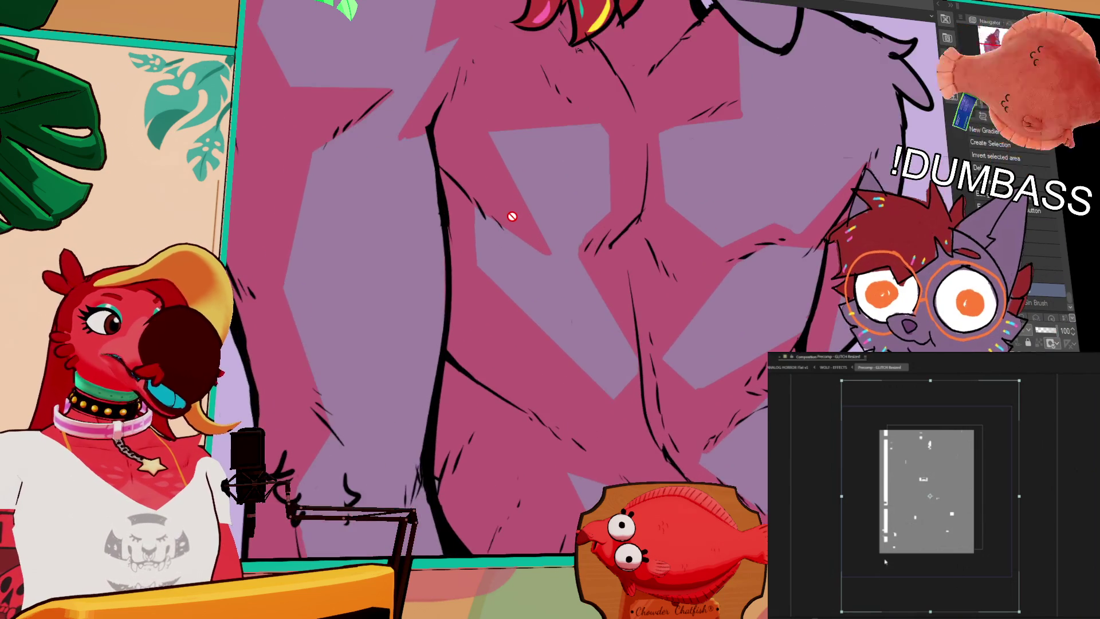
{"action": "scroll", "coordinate": [511, 219], "scroll_direction": "down", "scroll_amount": 8}
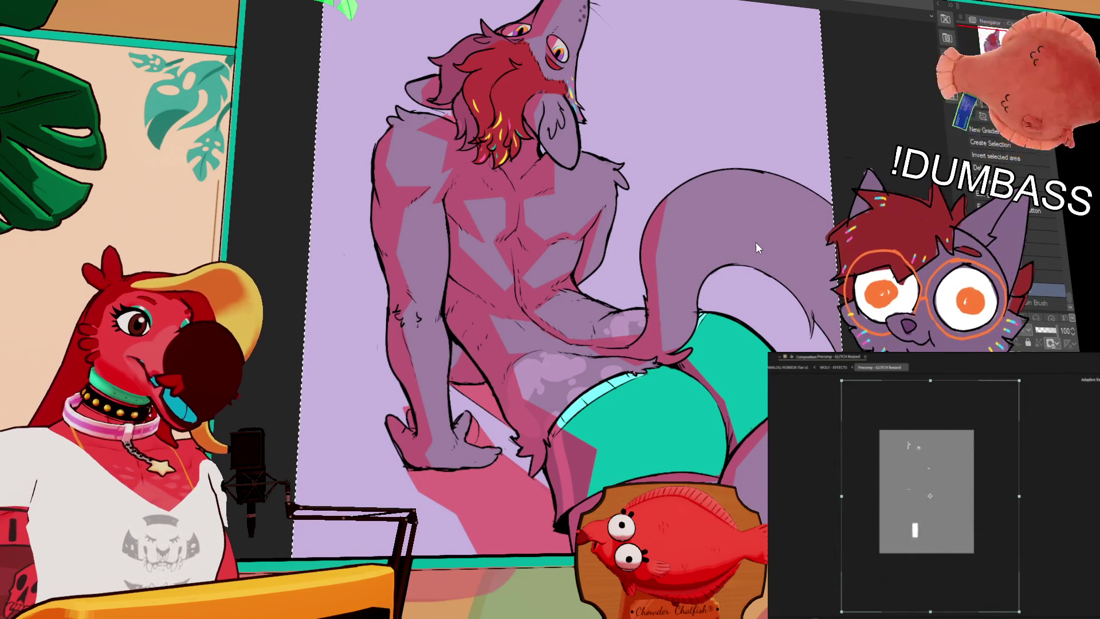
{"action": "left_click", "coordinate": [824, 371]}
{"action": "left_click", "coordinate": [824, 371]}
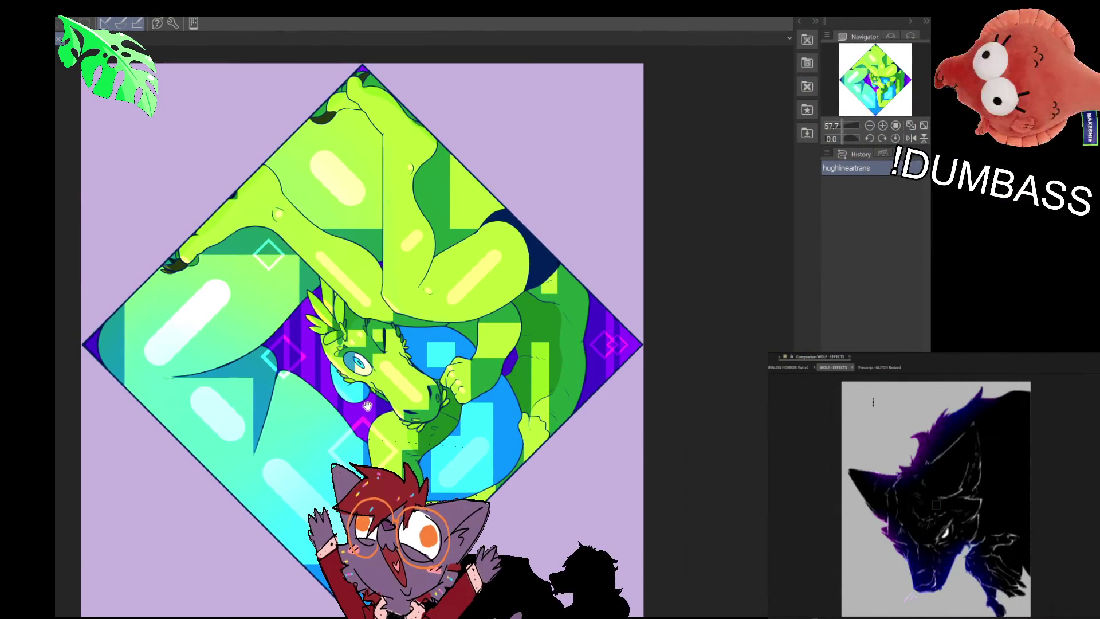
Pan across the green diamond artwork, then switch to the wolf illustration document.
{"action": "mouse_move", "coordinate": [367, 405]}
{"action": "left_mouse_down"}
{"action": "mouse_move", "coordinate": [546, 358]}
{"action": "mouse_move", "coordinate": [518, 367]}
{"action": "left_mouse_up"}
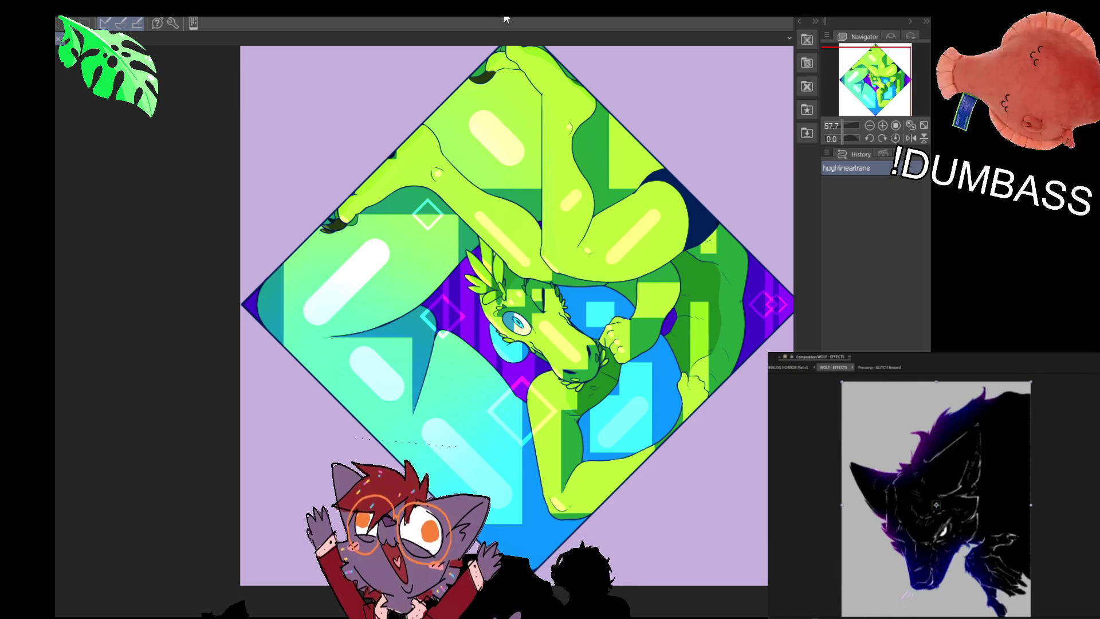
{"action": "key", "text": "ctrl+Tab"}
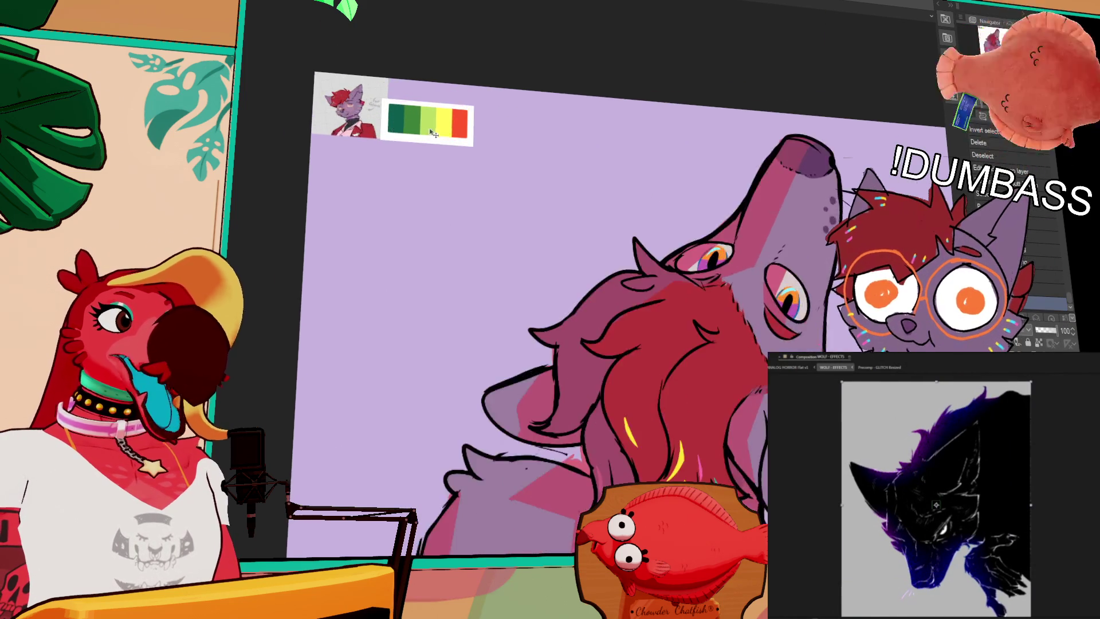
Frame the wolf and palette swatch, compare the green gradient map on and off, ending on lime.
{"action": "left_click_drag", "start_coordinate": [472, 137], "coordinate": [519, 183]}
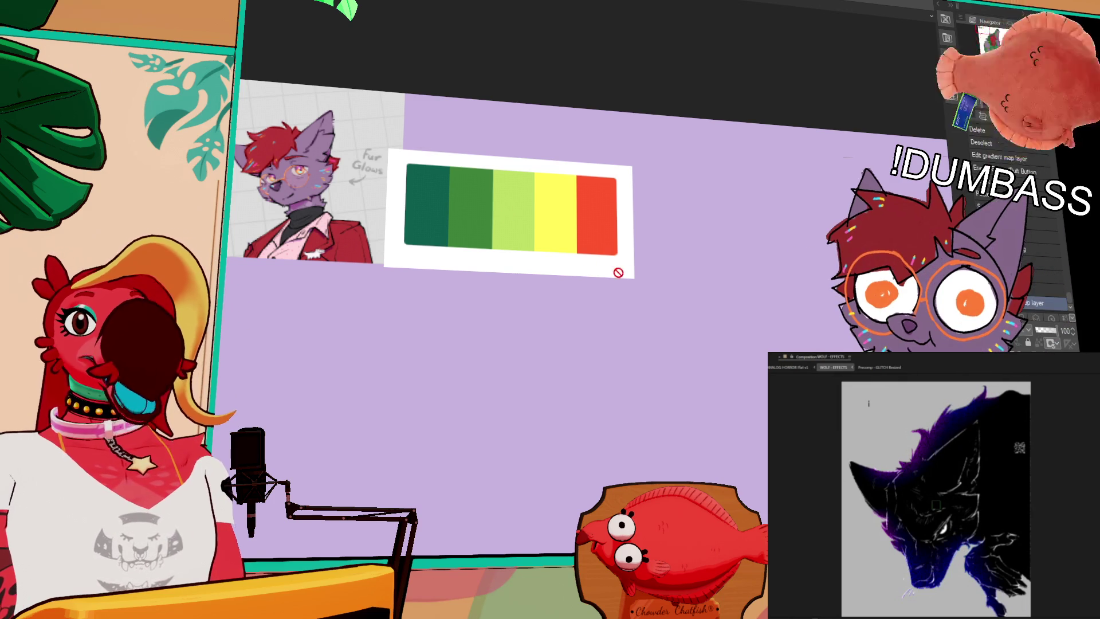
{"action": "scroll", "coordinate": [591, 261], "scroll_direction": "down", "scroll_amount": 5}
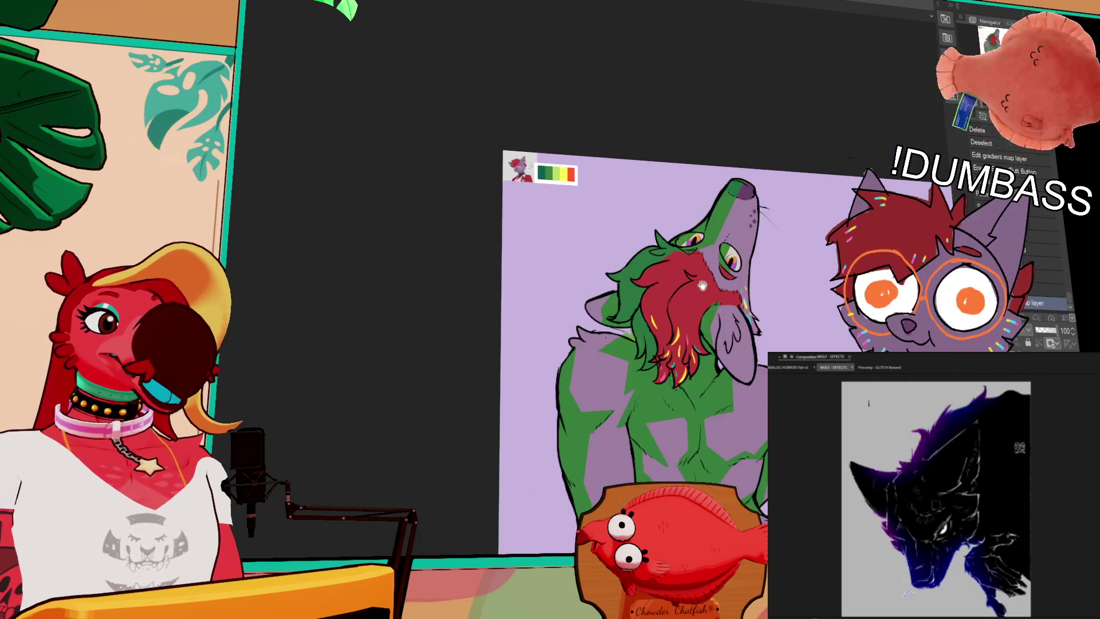
{"action": "left_click_drag", "start_coordinate": [698, 286], "coordinate": [641, 165]}
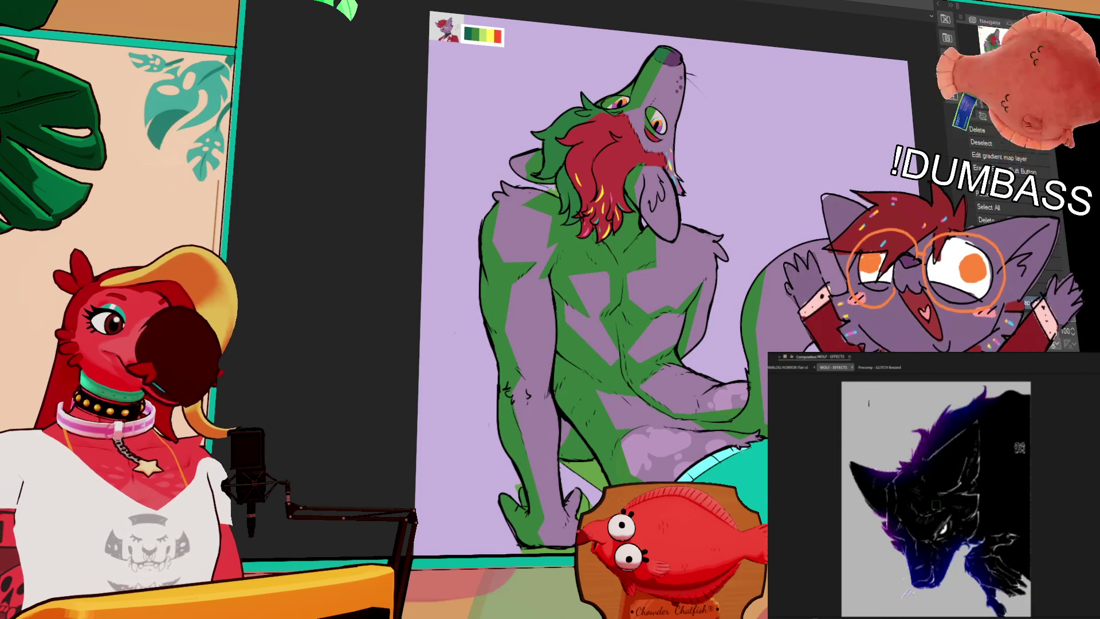
{"action": "scroll", "coordinate": [647, 275], "scroll_direction": "down", "scroll_amount": 1}
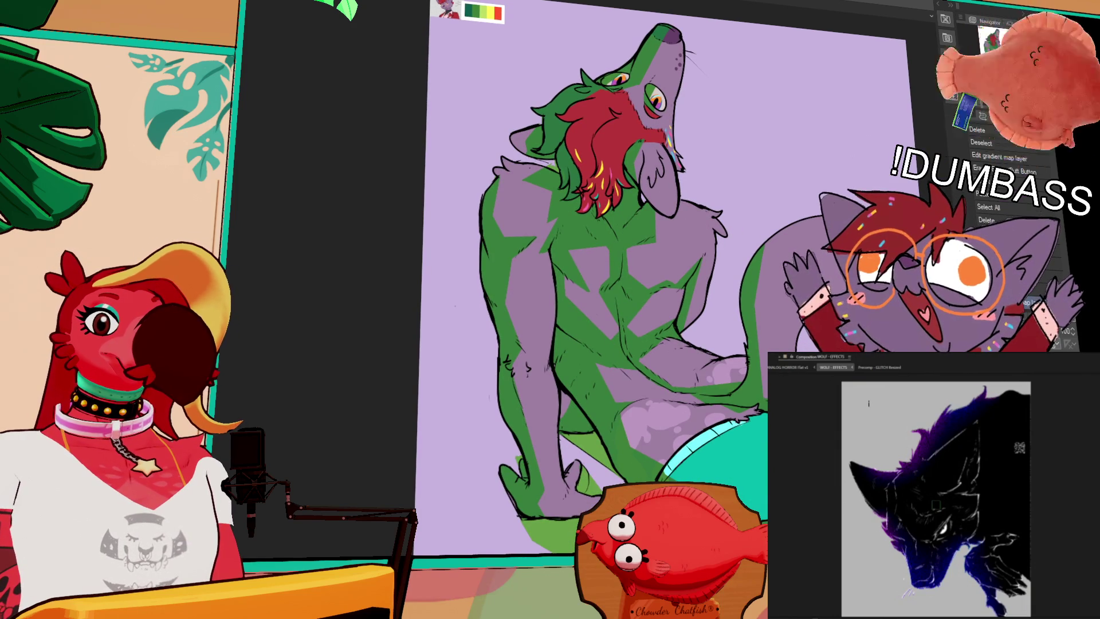
{"action": "key", "text": "ctrl+z"}
{"action": "key", "text": "ctrl+y"}
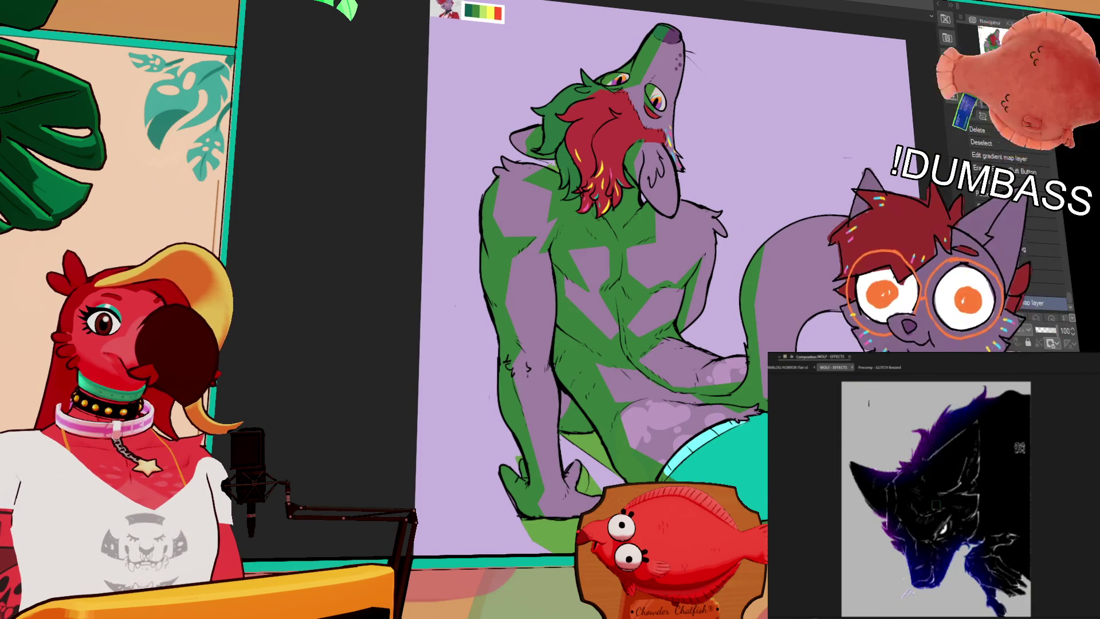
{"action": "key", "text": "ctrl+z"}
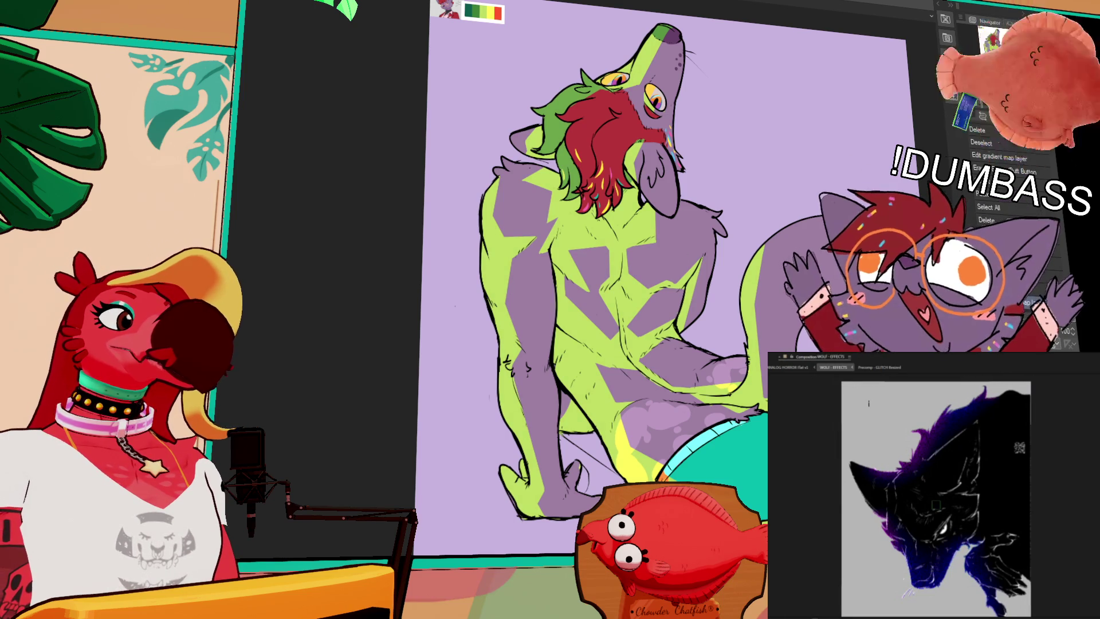
{"action": "left_click", "coordinate": [869, 403]}
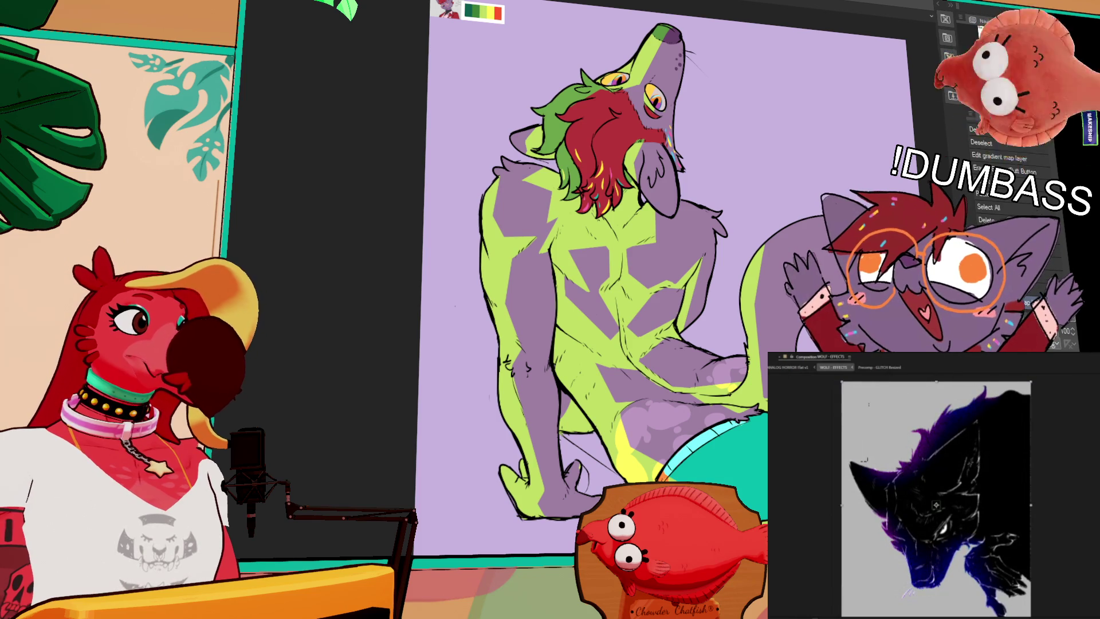
Toggle clipping of the gradient map recolour layer with Ctrl+Alt+G.
{"action": "key", "text": "ctrl+alt+g"}
{"action": "key", "text": "ctrl+alt+g"}
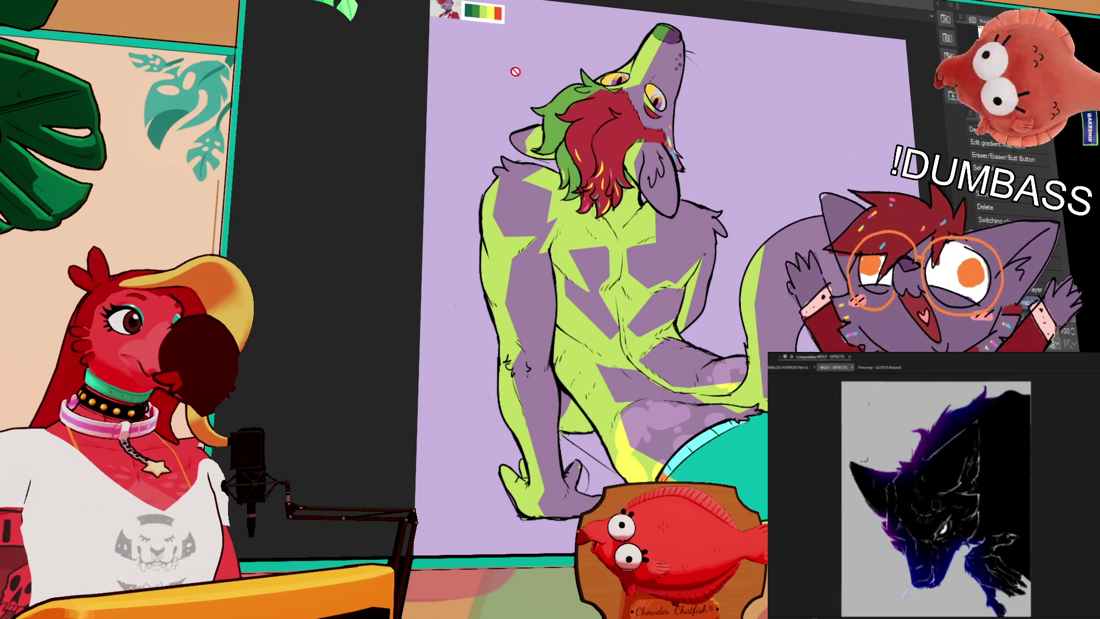
Deselect, paste the rainbow colour strip into the canvas's top-left corner and zoom in.
{"action": "key", "text": "ctrl+d"}
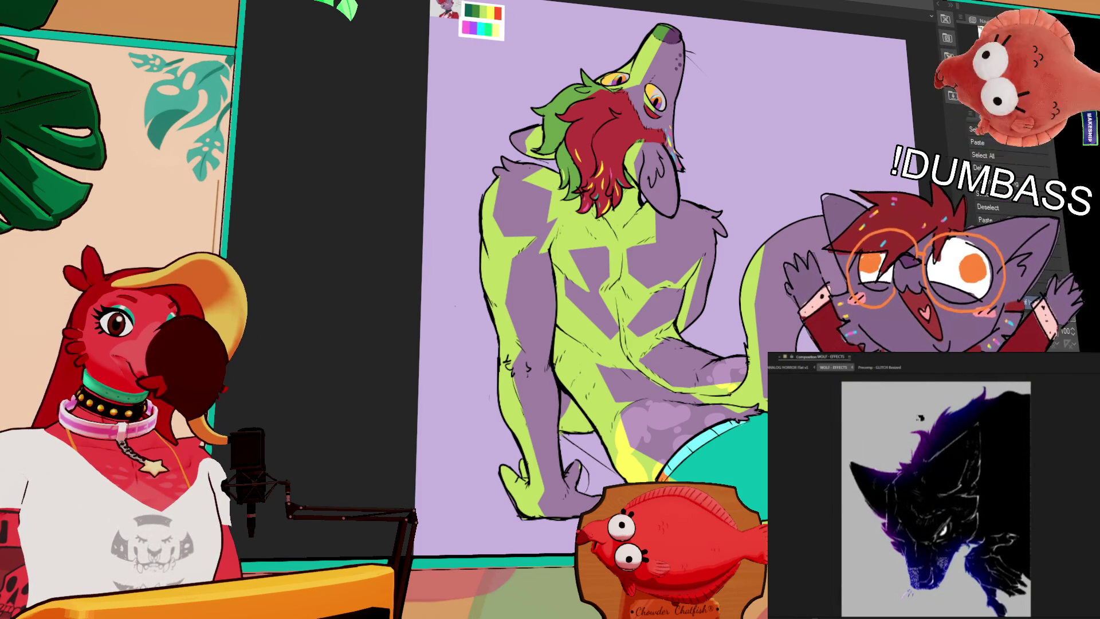
{"action": "key", "text": "ctrl+v"}
{"action": "key", "text": "Right"}
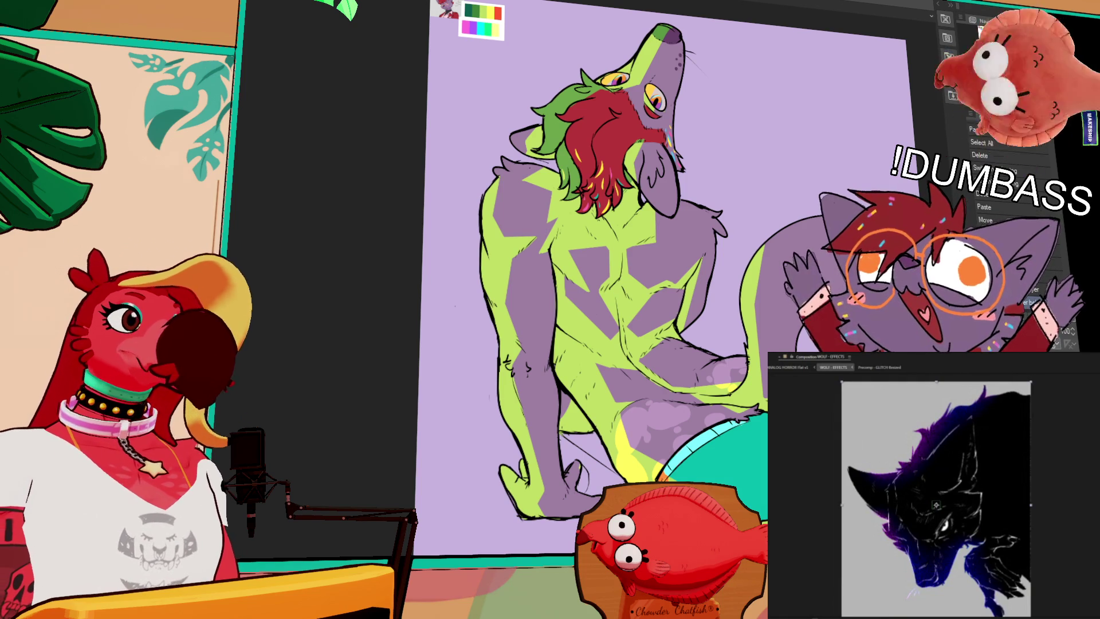
{"action": "scroll", "coordinate": [499, 63], "scroll_direction": "up", "scroll_amount": 2}
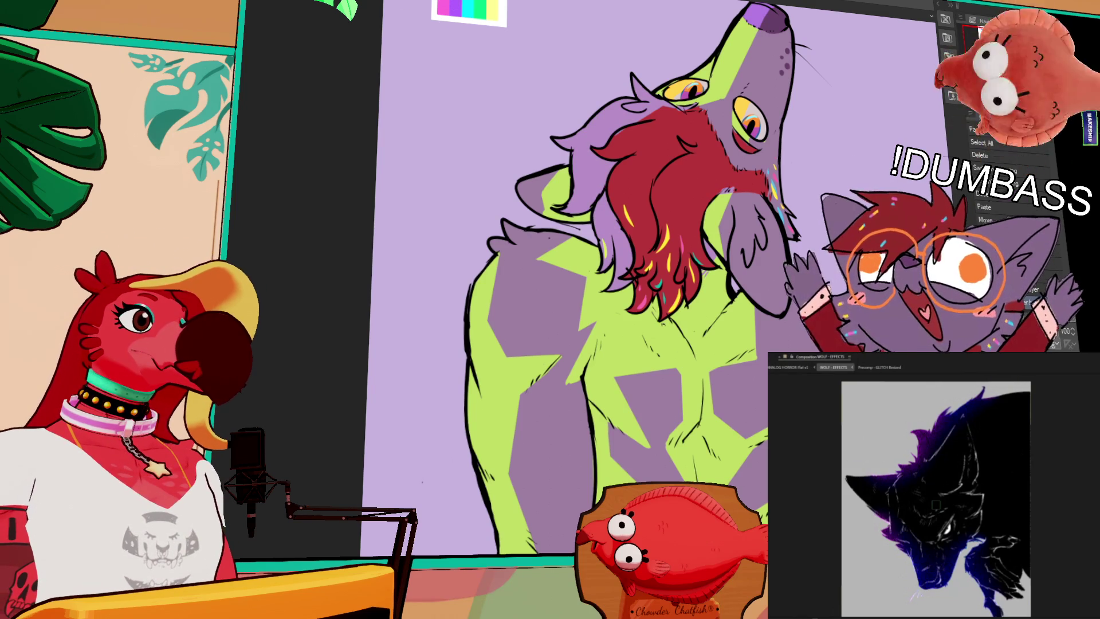
Settle on a bright cyan body, green eyes and blue-violet hair after comparing purple and sky-blue variants.
{"action": "left_click", "coordinate": [477, 10]}
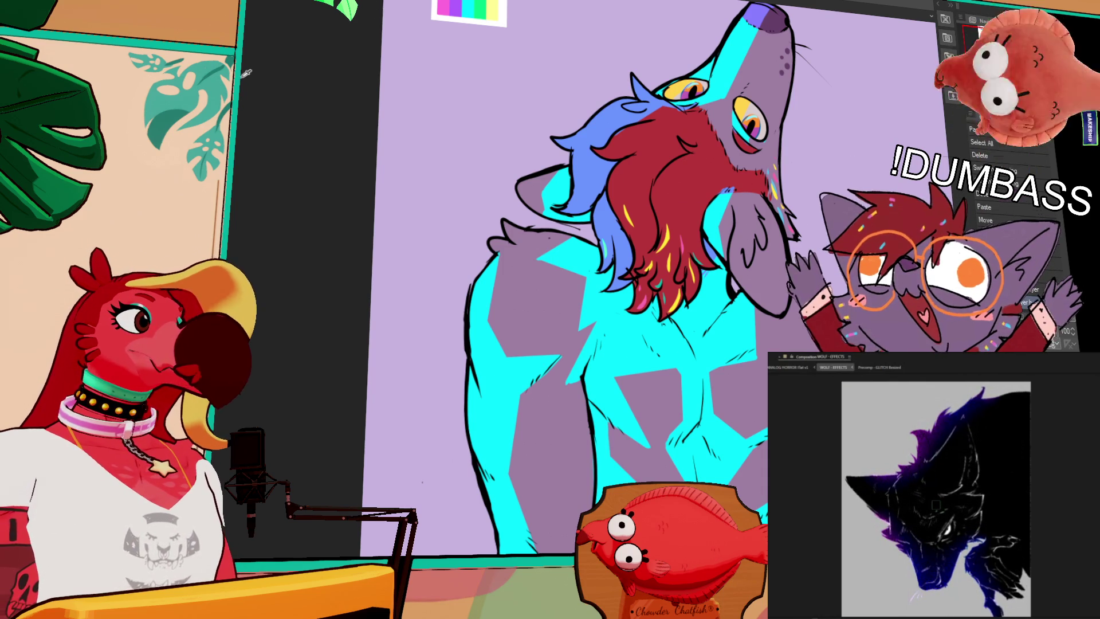
{"action": "key", "text": "ctrl+z"}
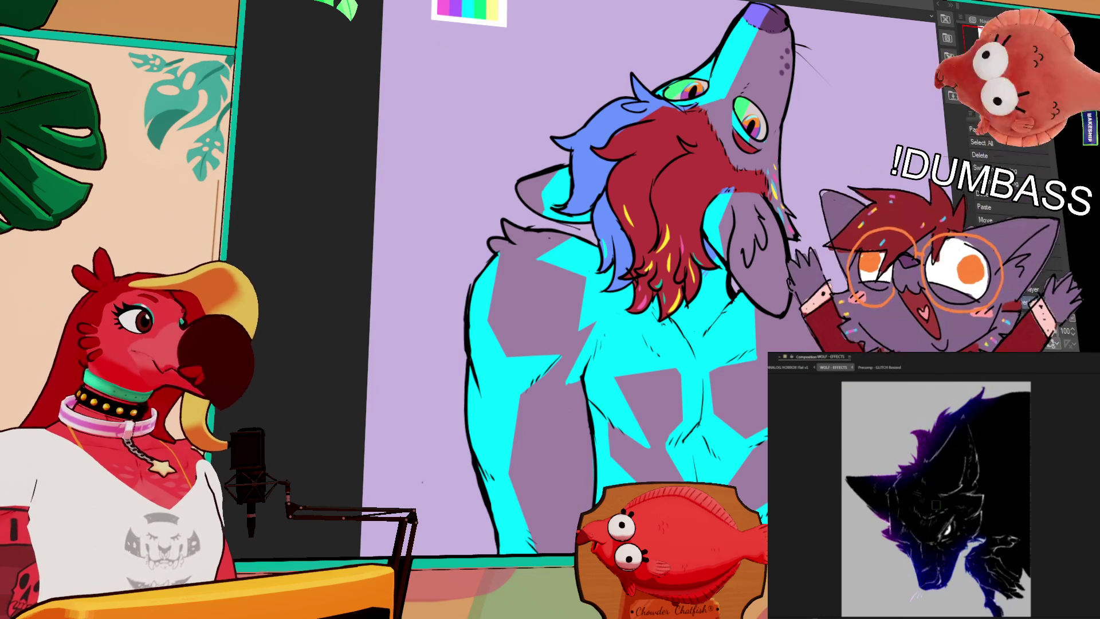
{"action": "key", "text": "ctrl+z"}
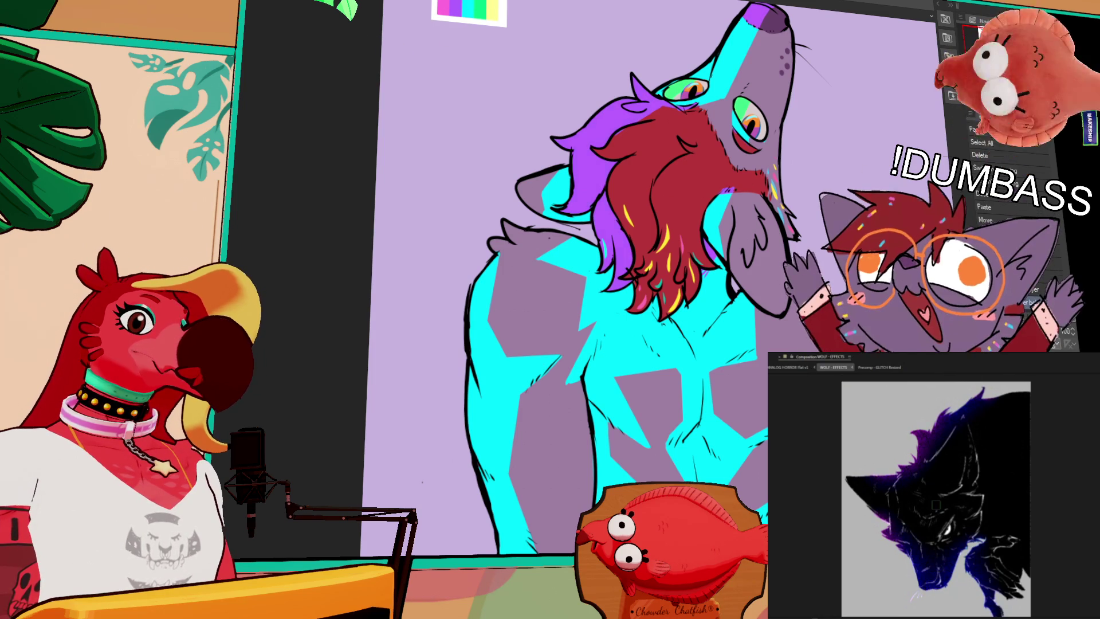
{"action": "key", "text": "ctrl+y"}
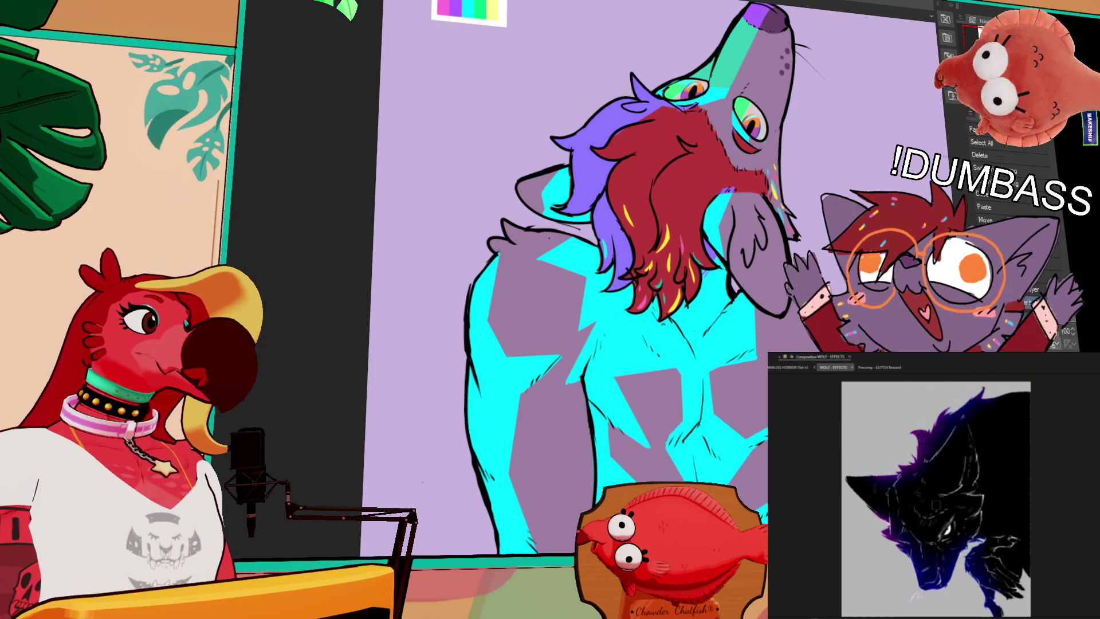
{"action": "key", "text": "ctrl+z"}
{"action": "key", "text": "ctrl+y"}
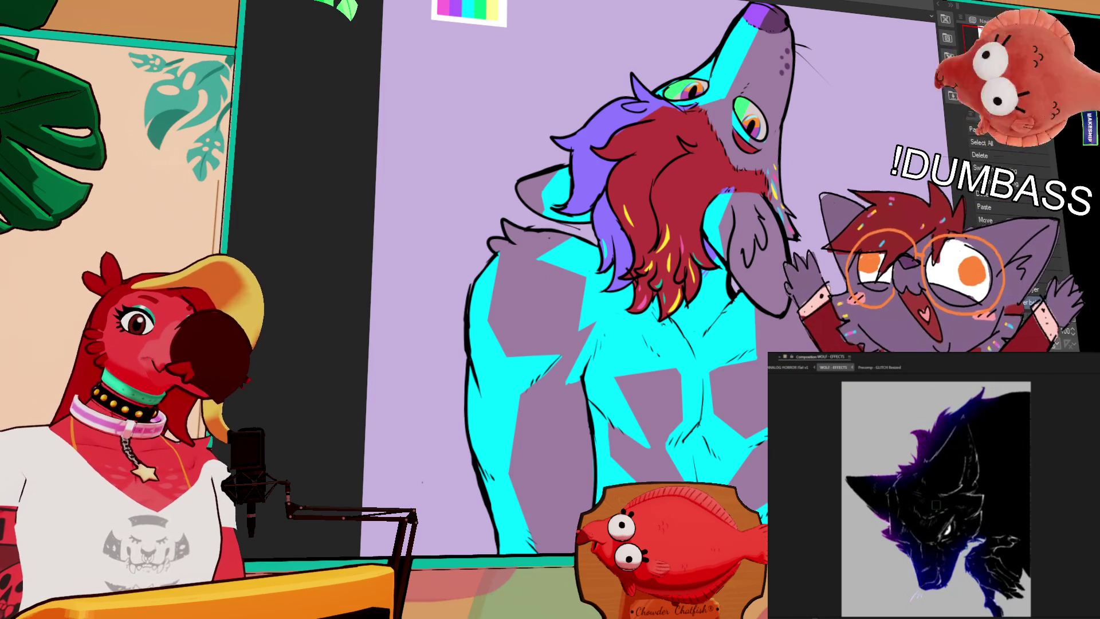
Pan and zoom around the wolf's lower body, tail, hip and shorts.
{"action": "scroll", "coordinate": [635, 318], "scroll_direction": "down", "scroll_amount": 2}
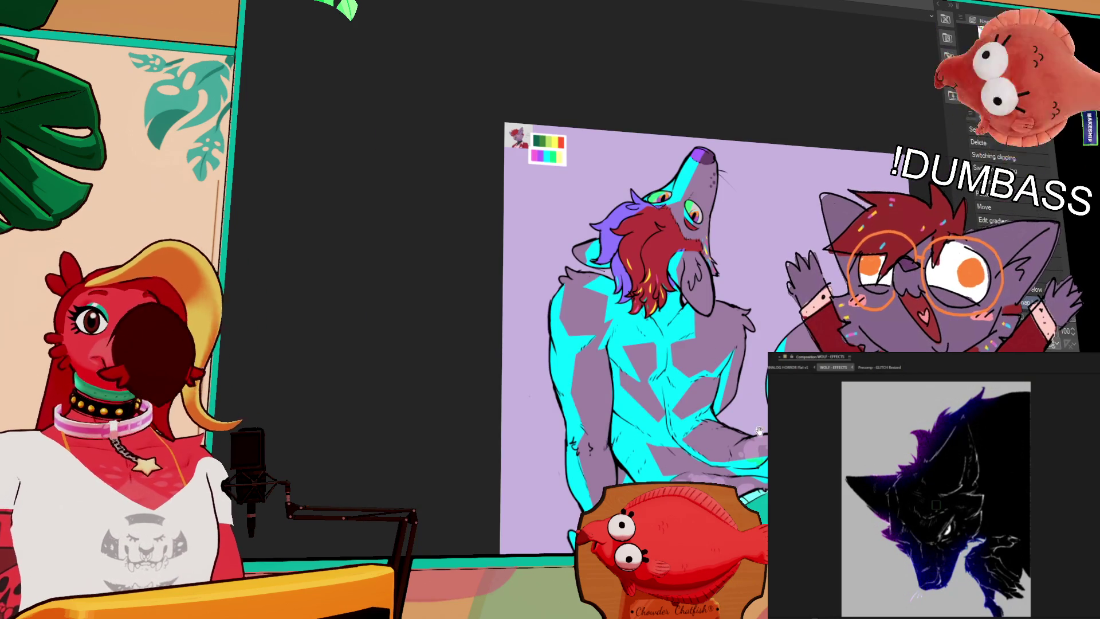
{"action": "left_click_drag", "start_coordinate": [752, 394], "coordinate": [649, 299]}
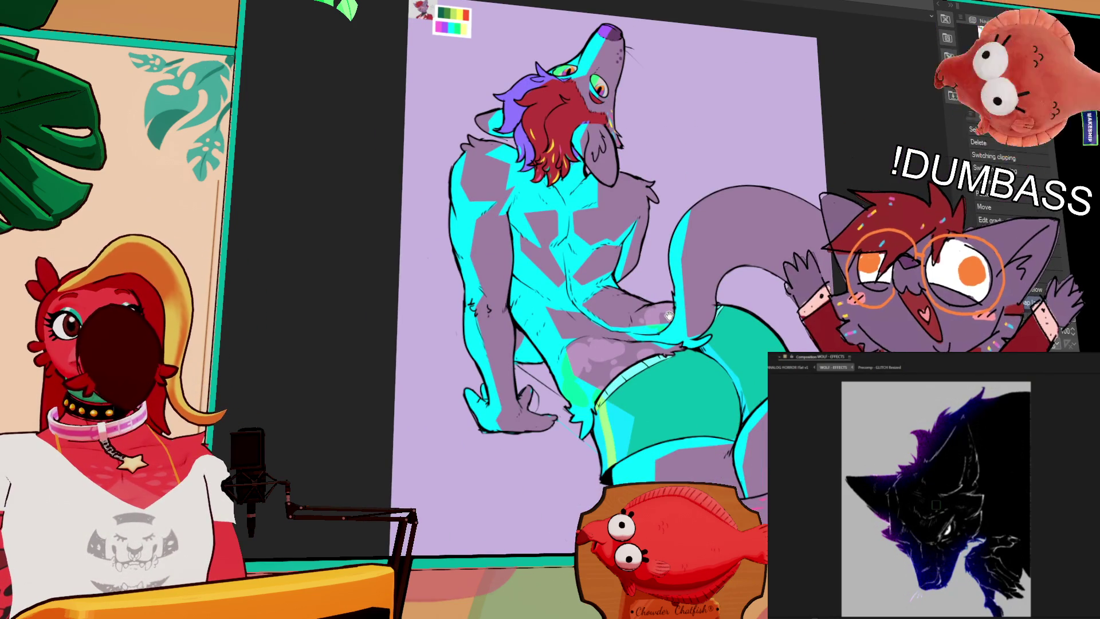
{"action": "scroll", "coordinate": [667, 318], "scroll_direction": "up", "scroll_amount": 2}
{"action": "left_click_drag", "start_coordinate": [668, 324], "coordinate": [516, 313]}
{"action": "scroll", "coordinate": [516, 313], "scroll_direction": "down", "scroll_amount": 1}
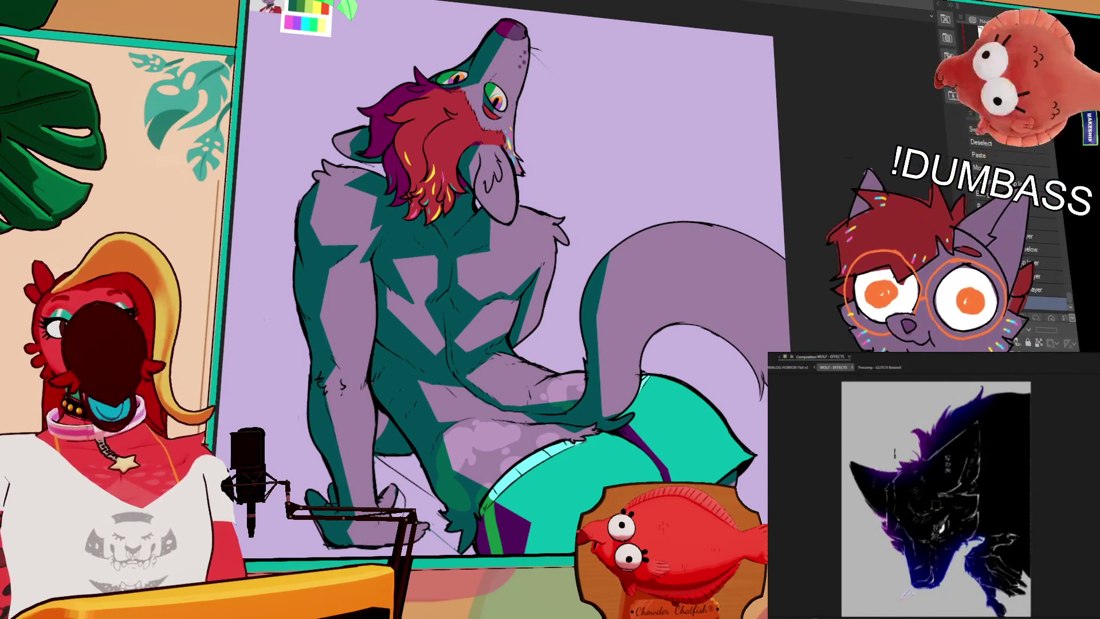
Shift the view up and left, then undo the latest recolour, restoring the teal body and purple shorts.
{"action": "left_click_drag", "start_coordinate": [786, 208], "coordinate": [716, 156]}
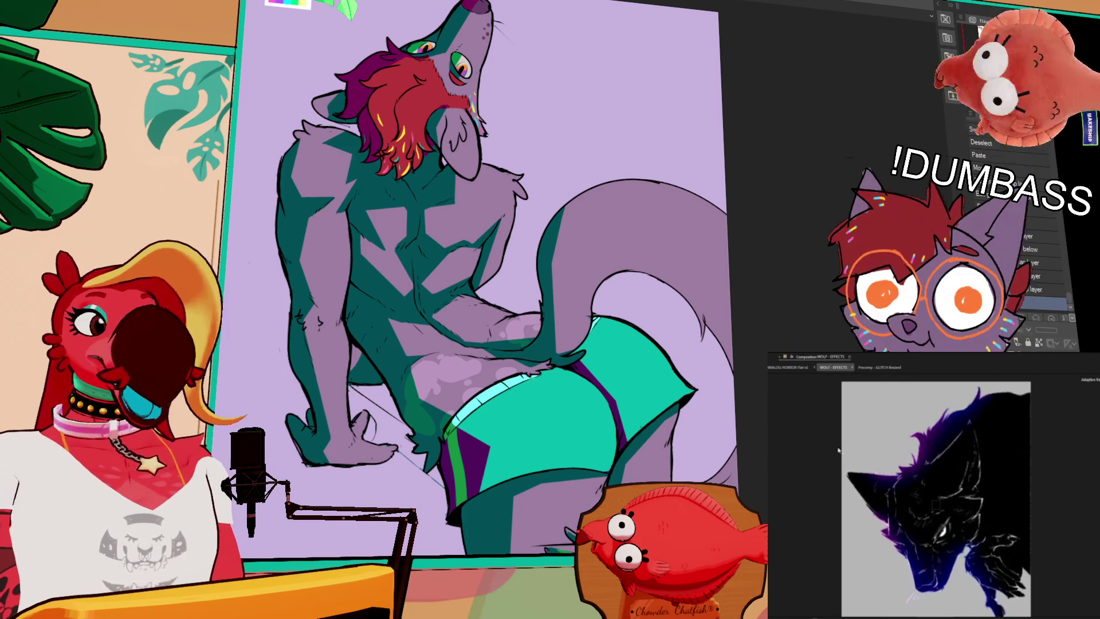
{"action": "left_click", "coordinate": [790, 367]}
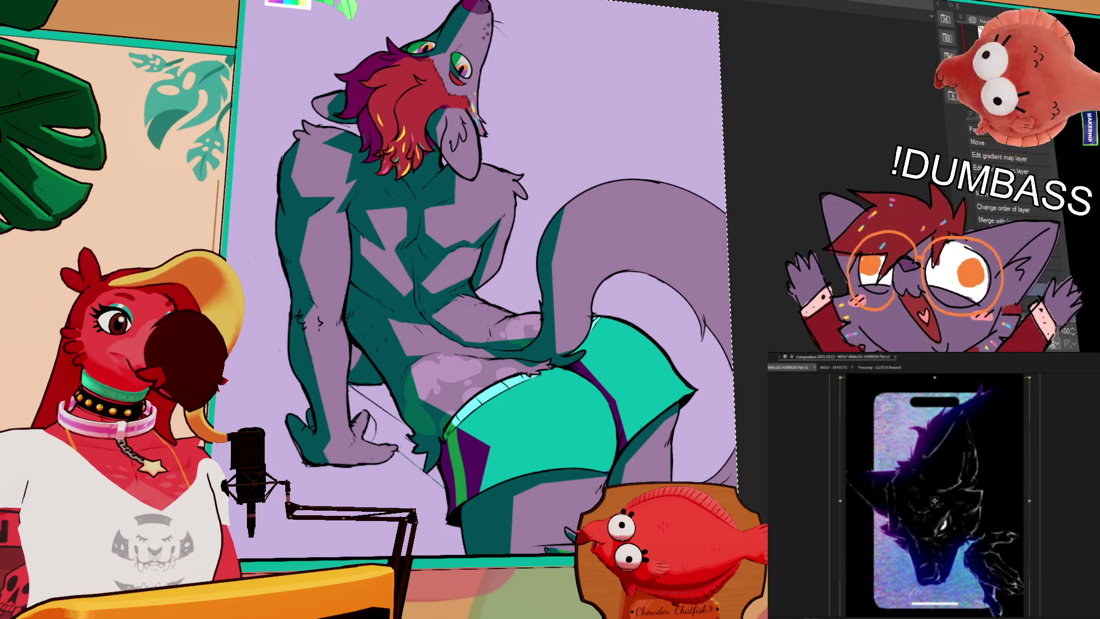
{"action": "key", "text": "ctrl+z"}
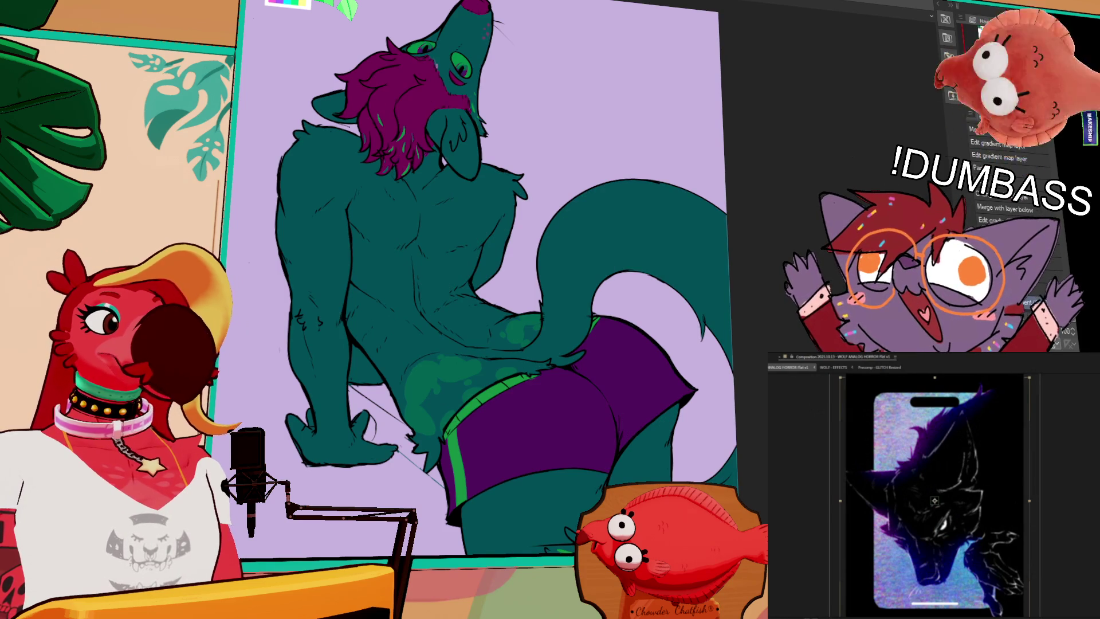
Redo the brown-and-pink recolour, select the wolf layer in WOLF - EFFECTS, then switch to cyan and purple.
{"action": "key", "text": "ctrl+y"}
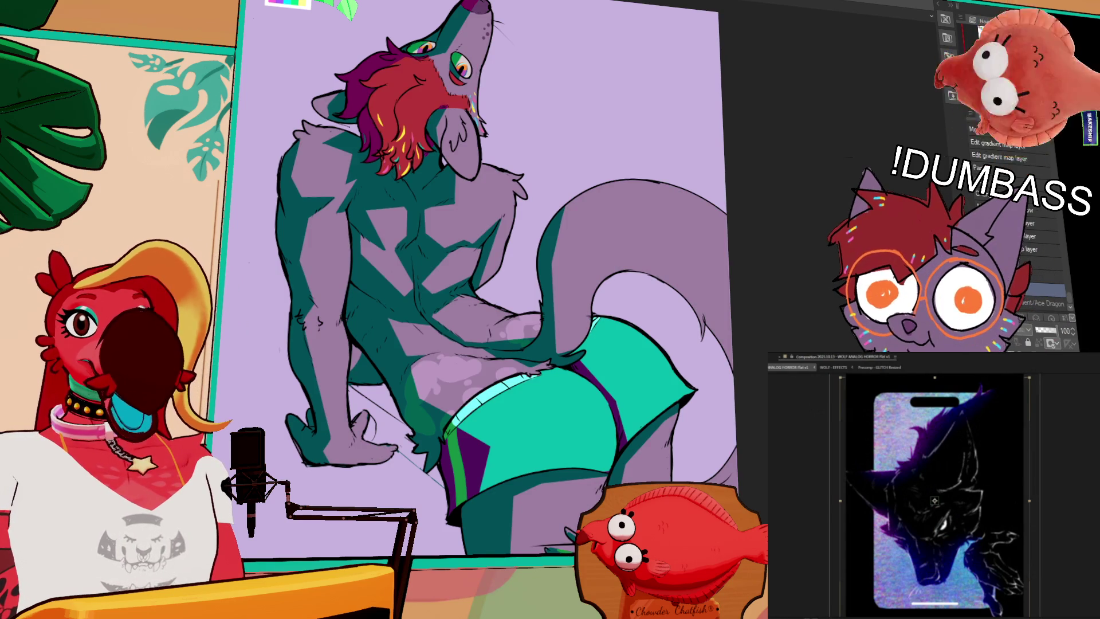
{"action": "key", "text": "ctrl+y"}
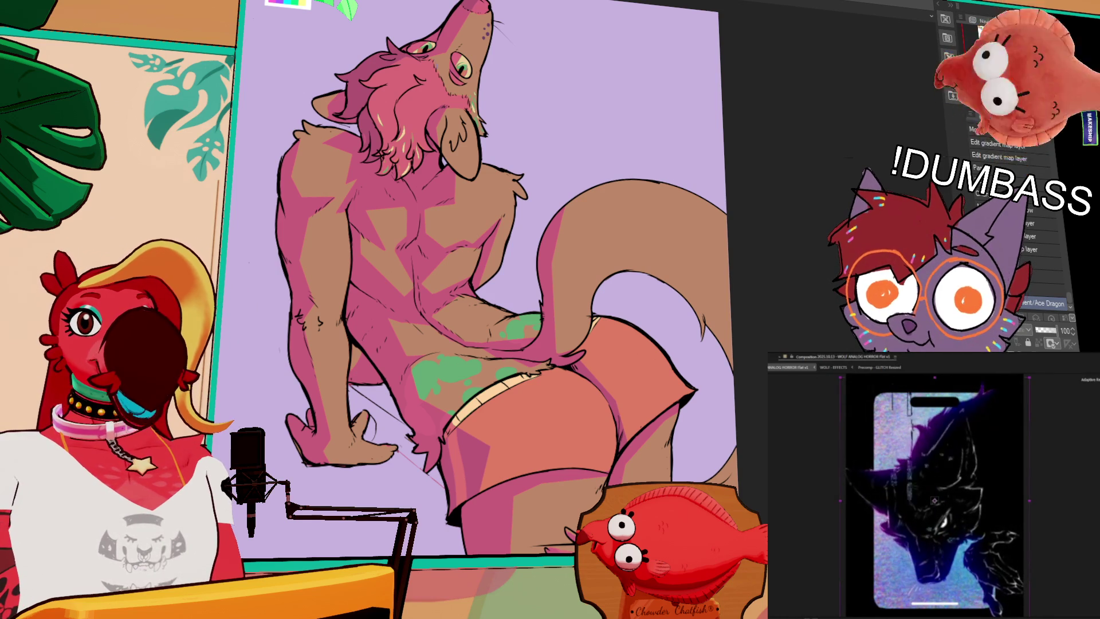
{"action": "left_click", "coordinate": [842, 367]}
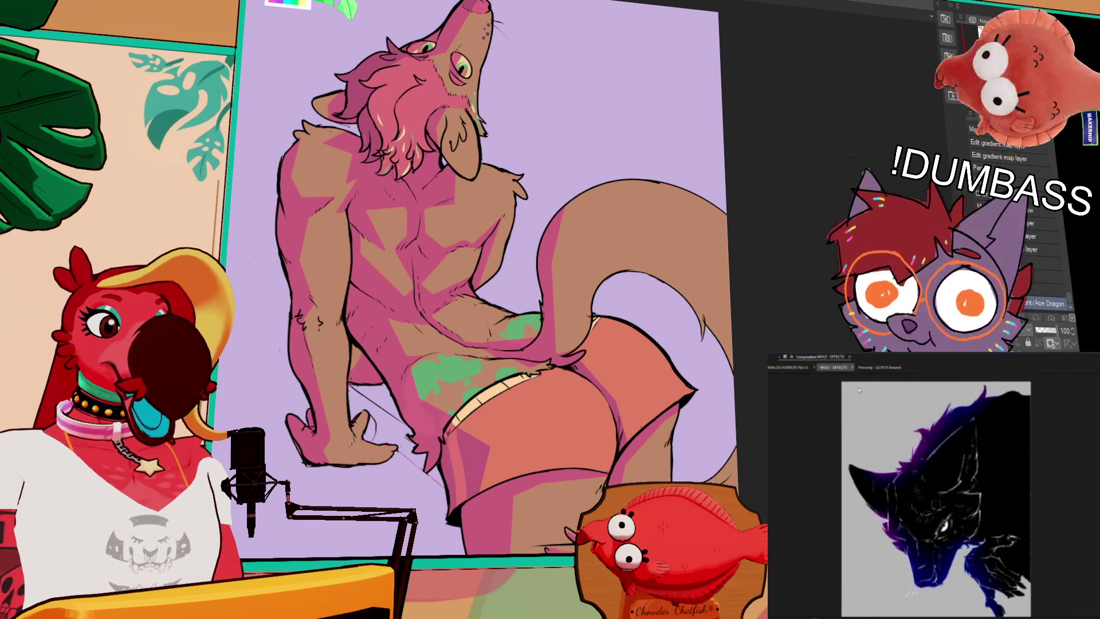
{"action": "left_click", "coordinate": [937, 504]}
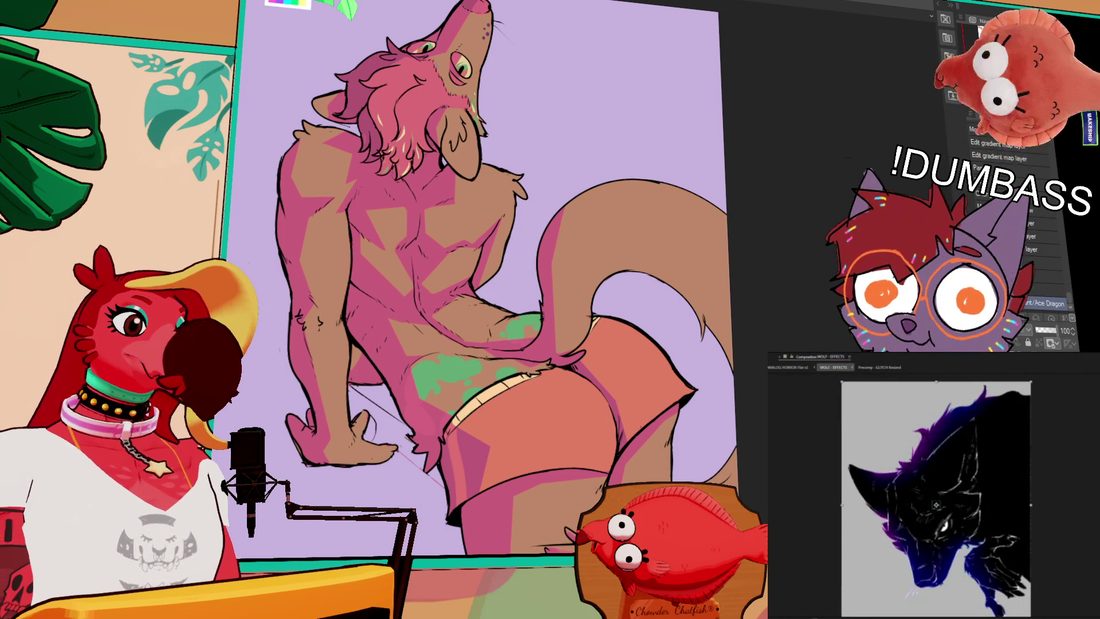
{"action": "key", "text": "ctrl+z"}
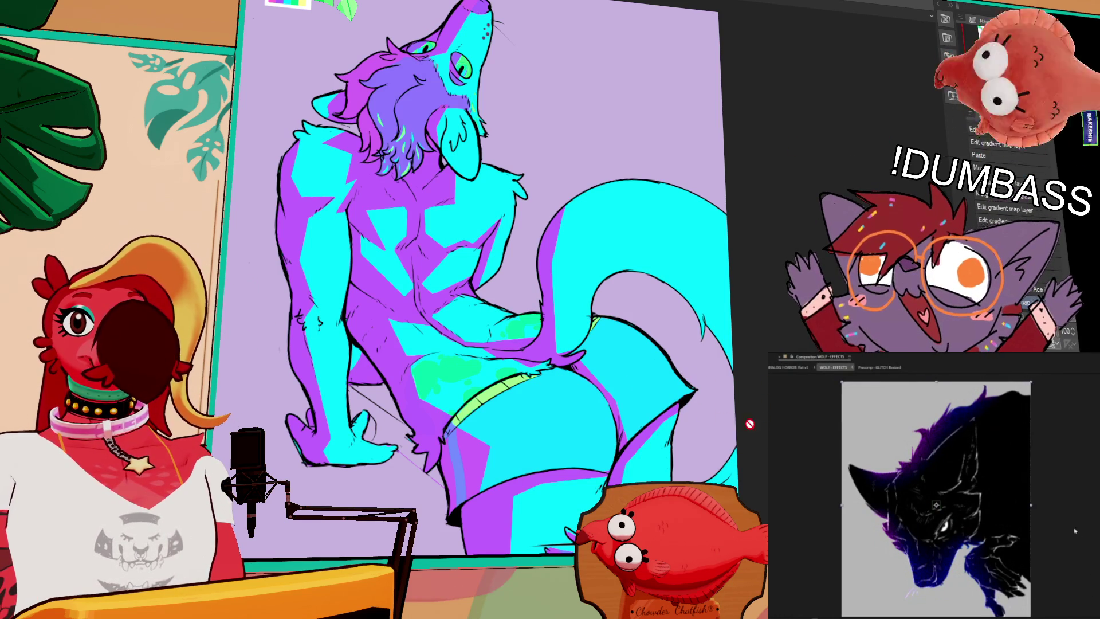
Zoom the canvas out slightly to view more of the wolf-man.
{"action": "scroll", "coordinate": [609, 351], "scroll_direction": "down", "scroll_amount": 1}
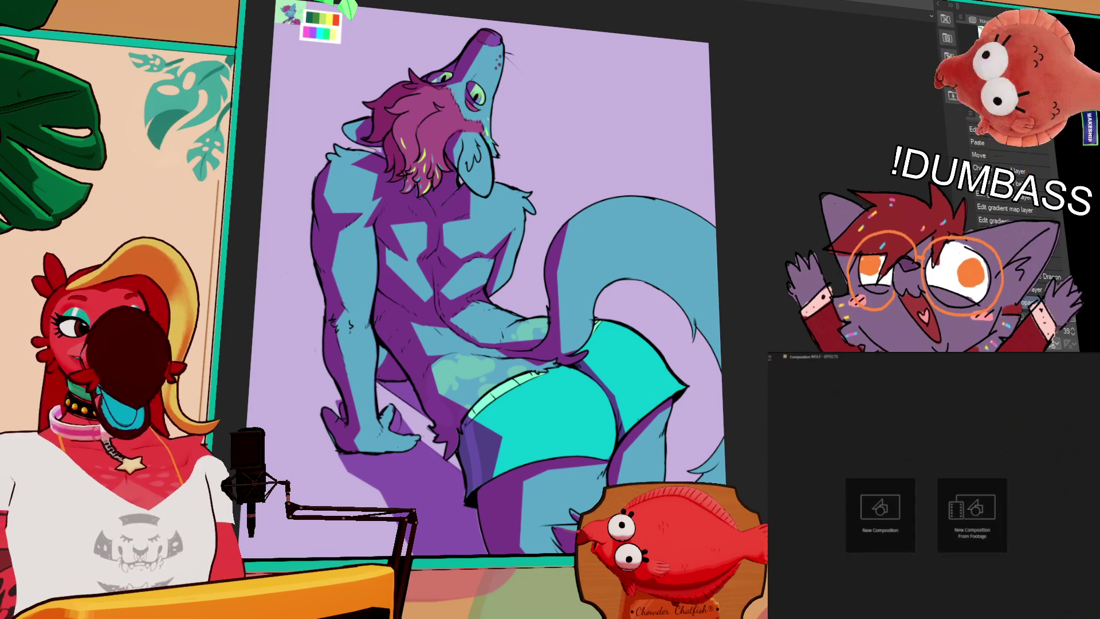
Raise the gradient-map layer's opacity from 39 to 59.
{"action": "left_click_drag", "start_coordinate": [1044, 332], "coordinate": [1050, 332]}
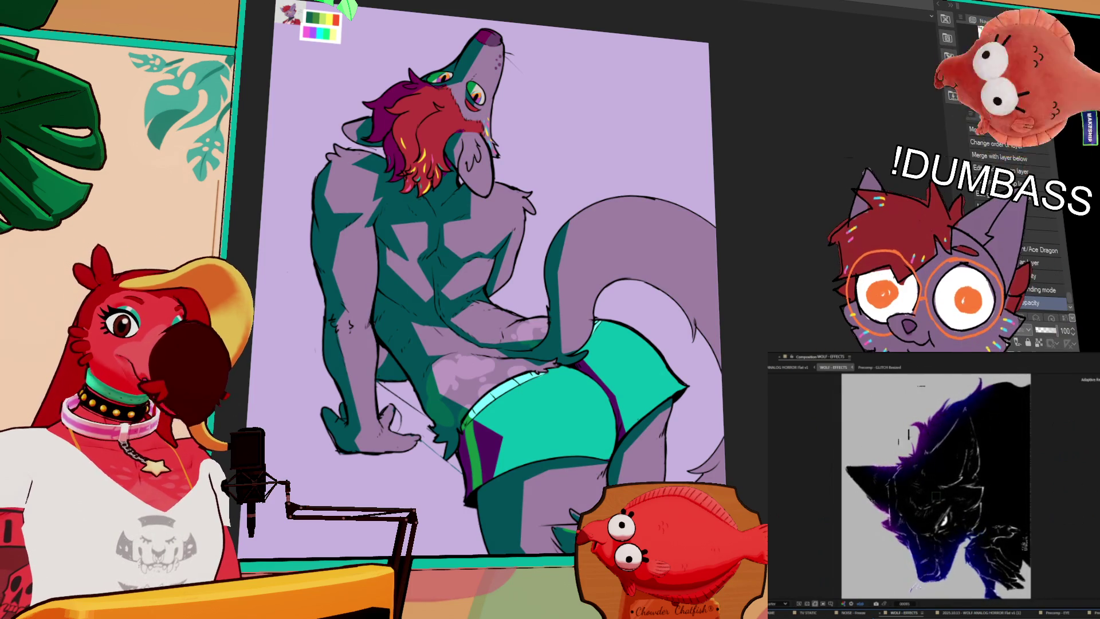
Compare cyan, orange and olive shading variants, settling on pink-red shading with dark purple hair.
{"action": "key", "text": "ctrl+a"}
{"action": "key", "text": "ctrl+d"}
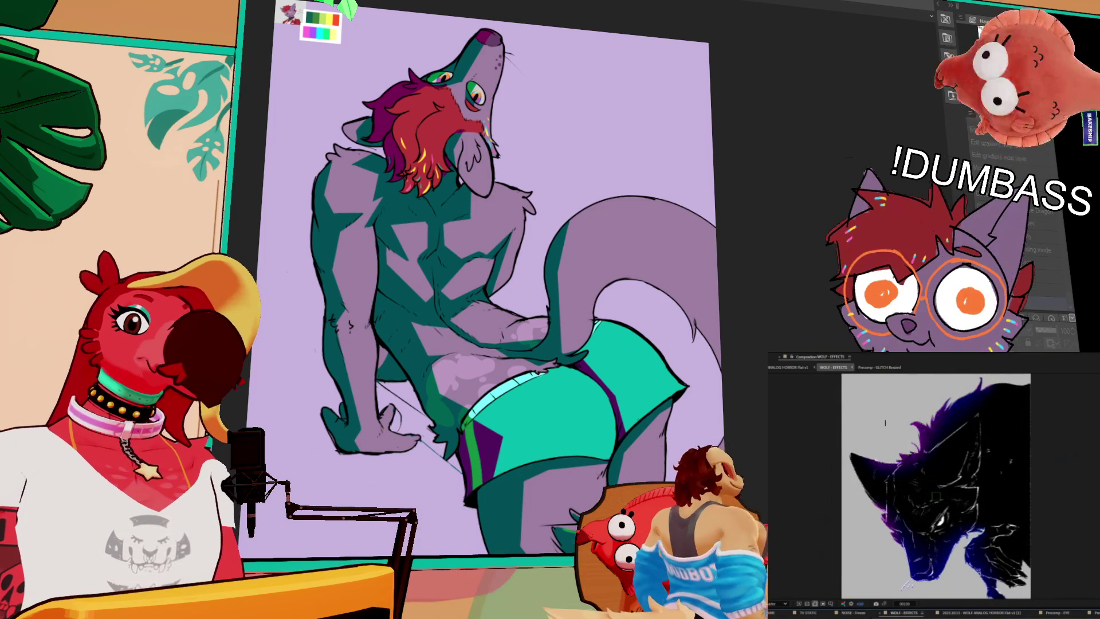
{"action": "key", "text": "ctrl+z"}
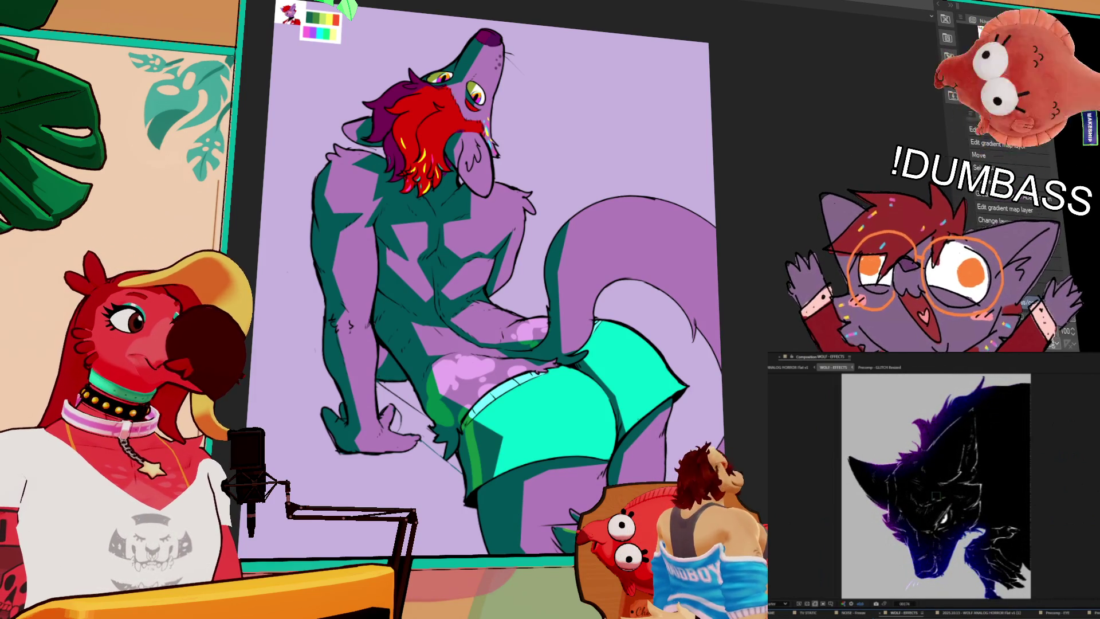
{"action": "key", "text": "ctrl+z"}
{"action": "key", "text": "ctrl+z"}
{"action": "key", "text": "ctrl+z"}
{"action": "key", "text": "ctrl+y"}
{"action": "key", "text": "ctrl+y"}
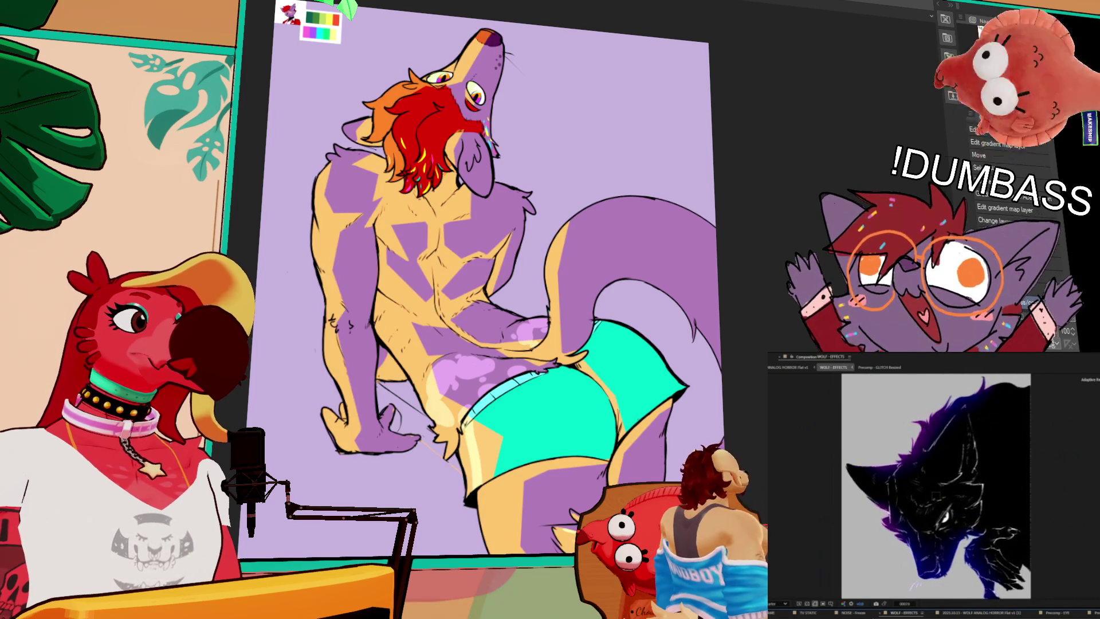
{"action": "key", "text": "ctrl+z"}
{"action": "key", "text": "ctrl+z"}
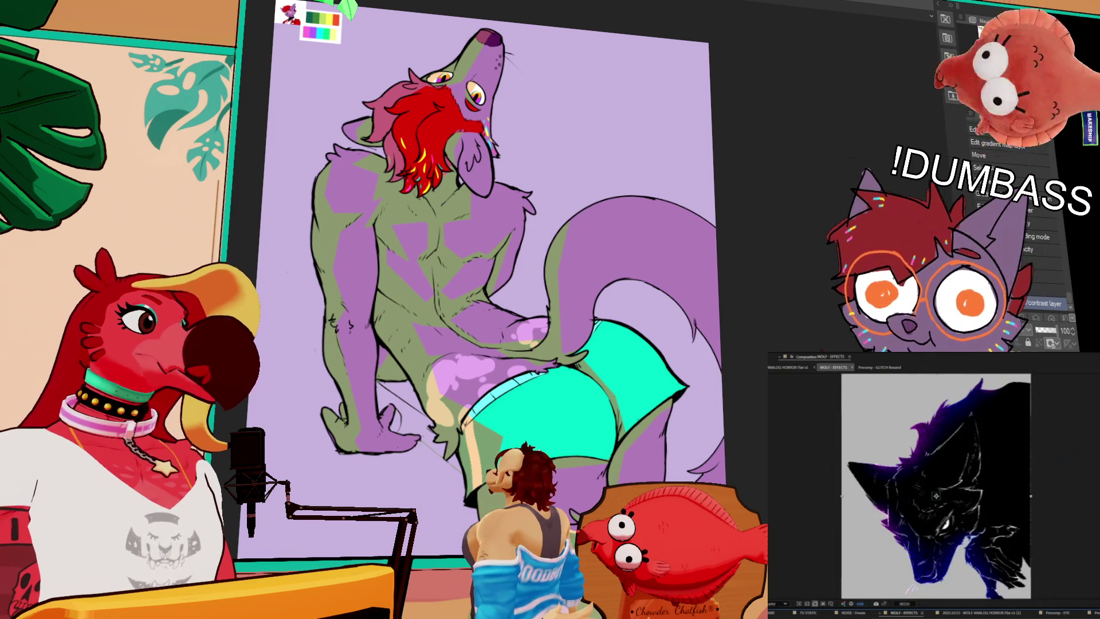
{"action": "key", "text": "ctrl+y"}
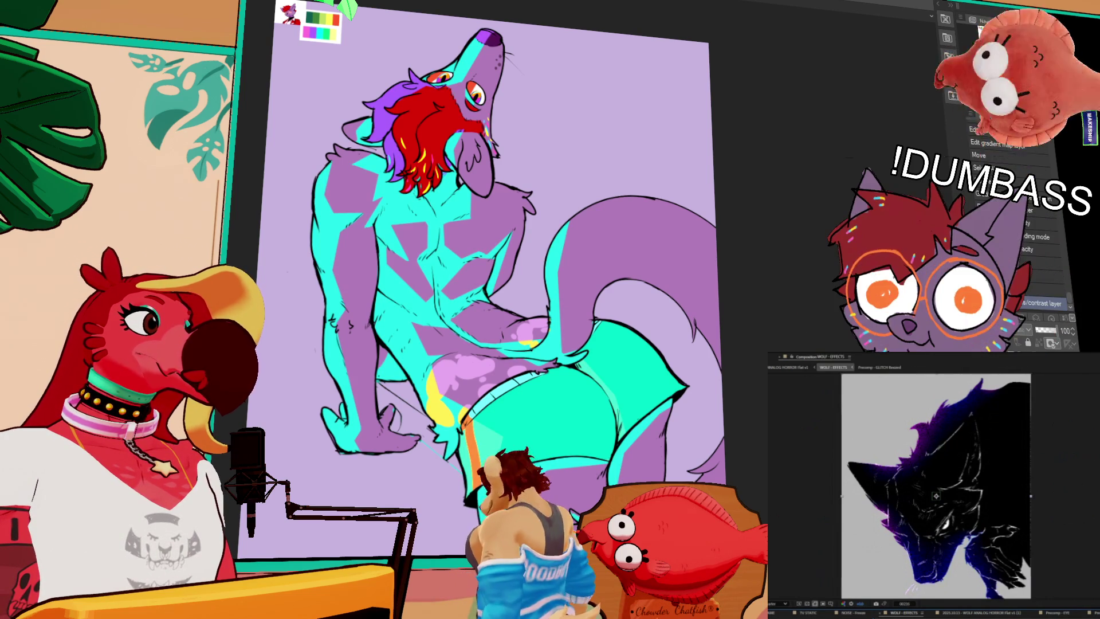
{"action": "key", "text": "ctrl+y"}
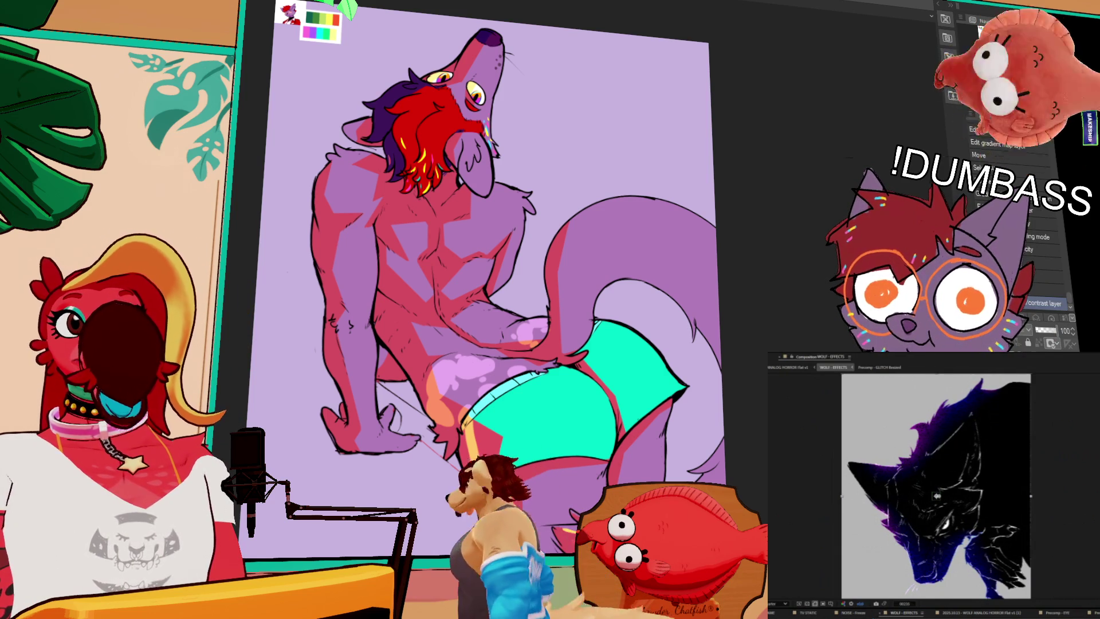
{"action": "scroll", "coordinate": [926, 484], "scroll_direction": "down", "scroll_amount": 2}
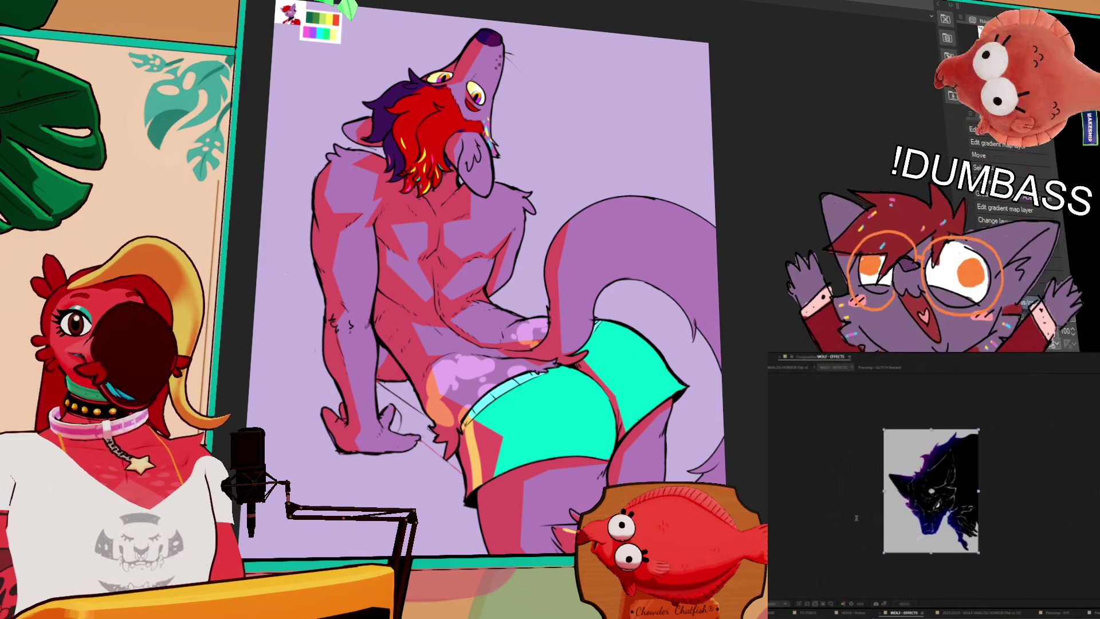
{"action": "scroll", "coordinate": [891, 514], "scroll_direction": "up", "scroll_amount": 2}
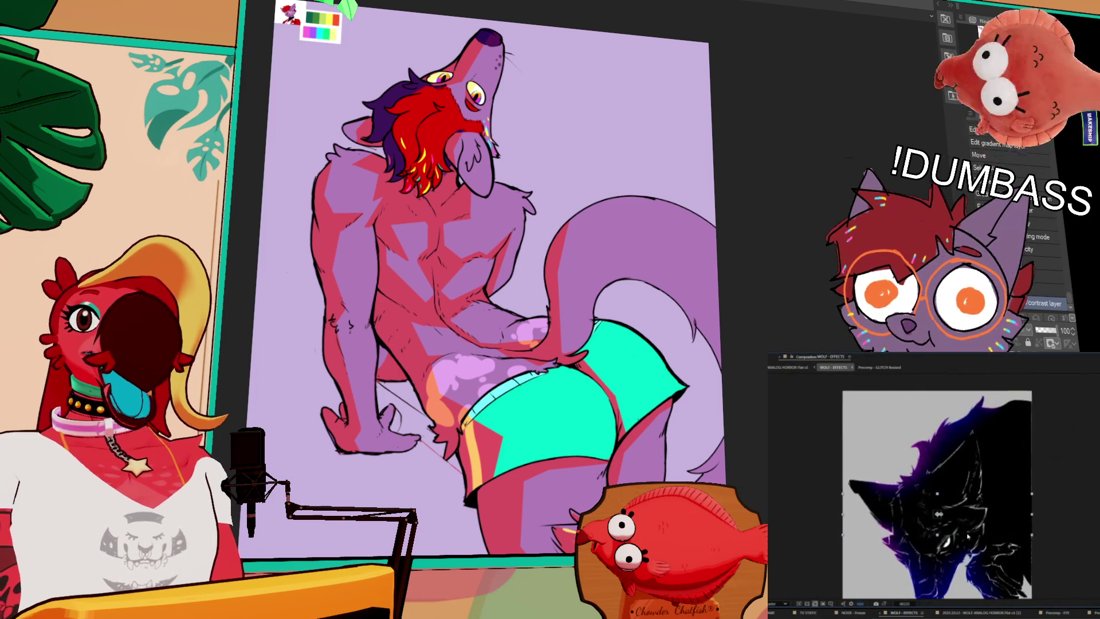
{"action": "scroll", "coordinate": [974, 444], "scroll_direction": "up", "scroll_amount": 3}
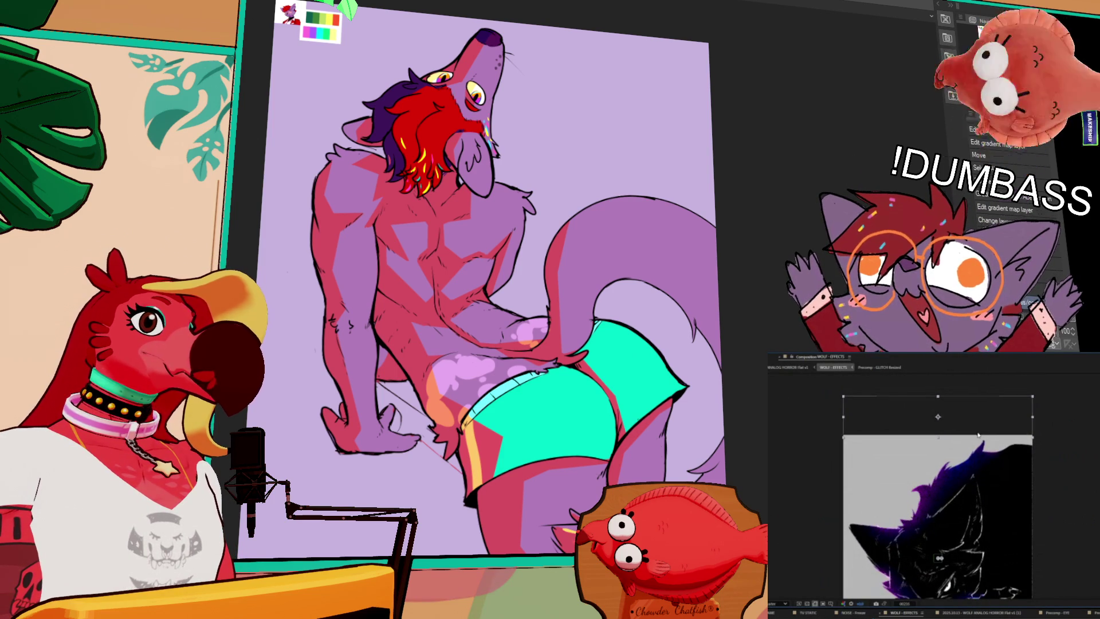
{"action": "scroll", "coordinate": [976, 454], "scroll_direction": "down", "scroll_amount": 2}
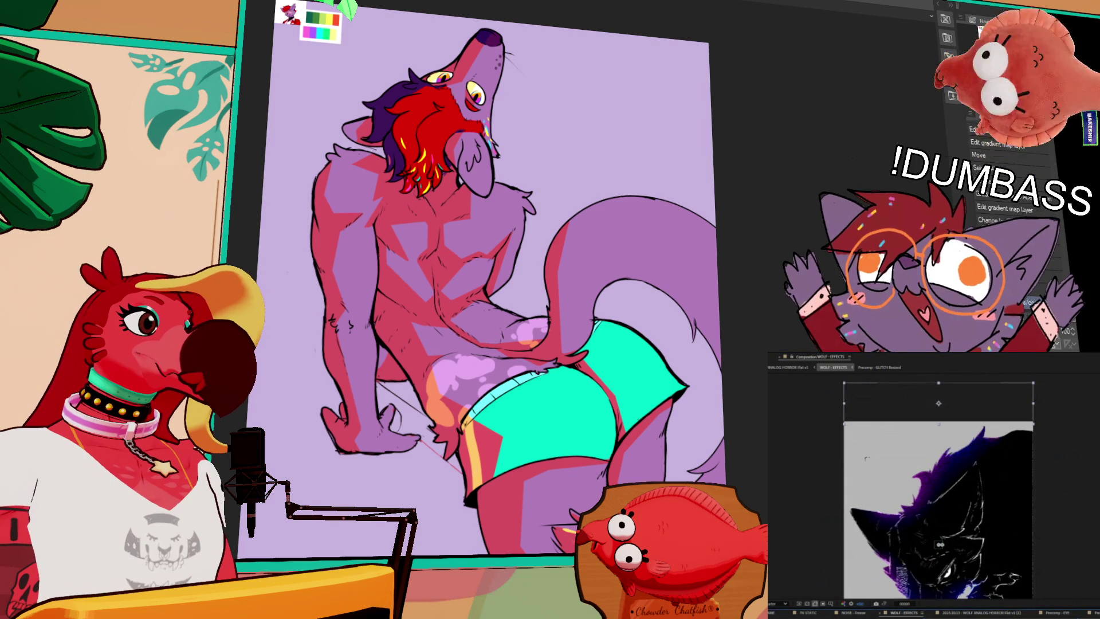
{"action": "key", "text": "ctrl+z"}
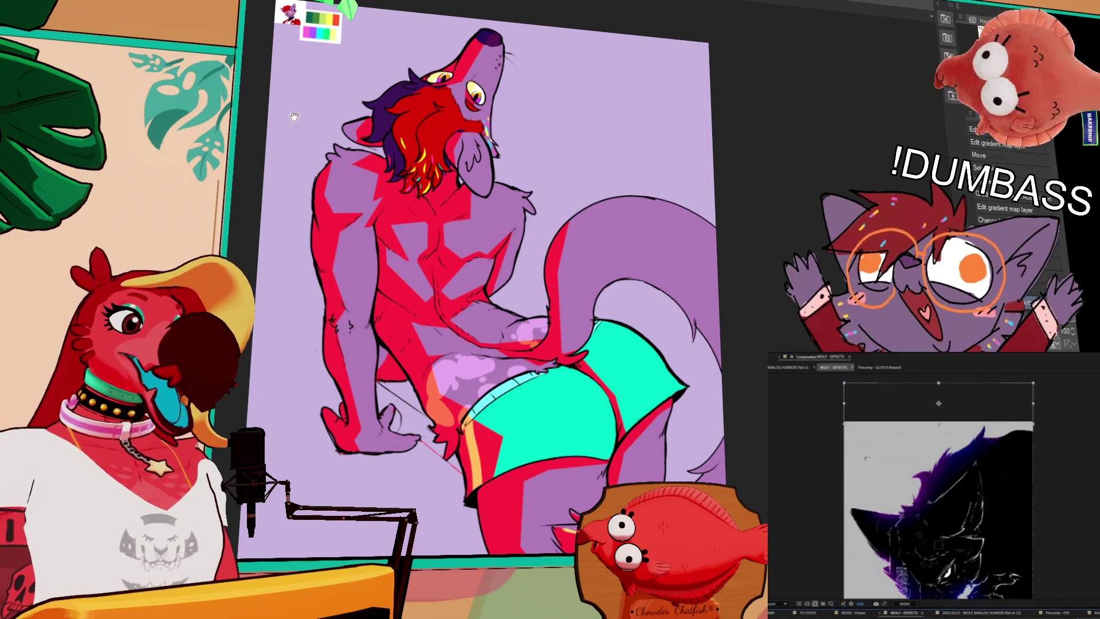
{"action": "scroll", "coordinate": [922, 458], "scroll_direction": "down", "scroll_amount": 1}
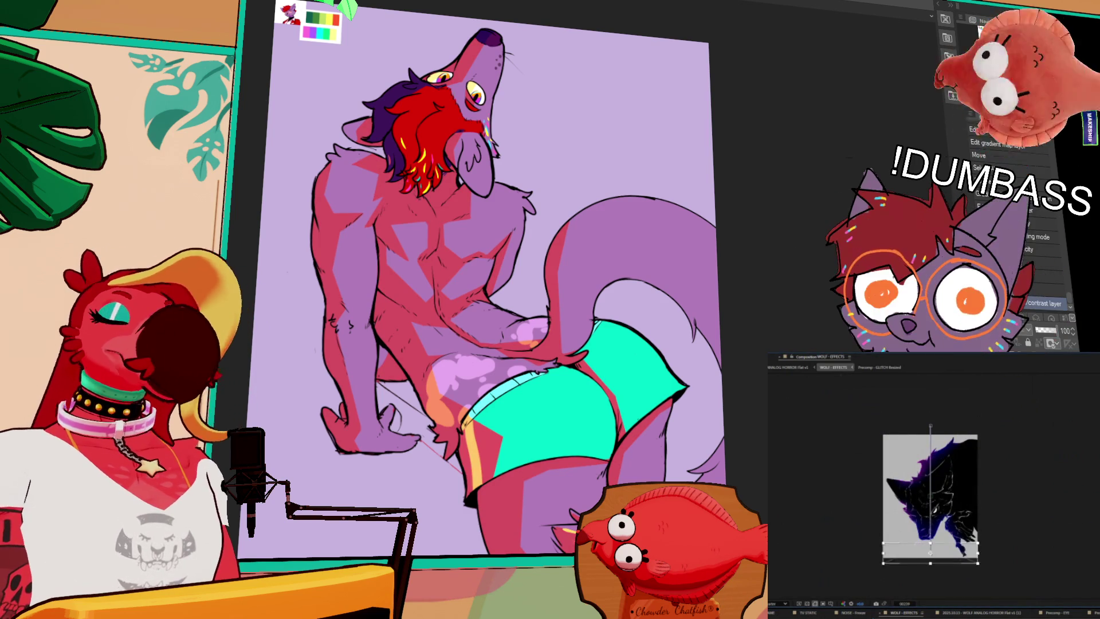
{"action": "scroll", "coordinate": [948, 487], "scroll_direction": "up", "scroll_amount": 1}
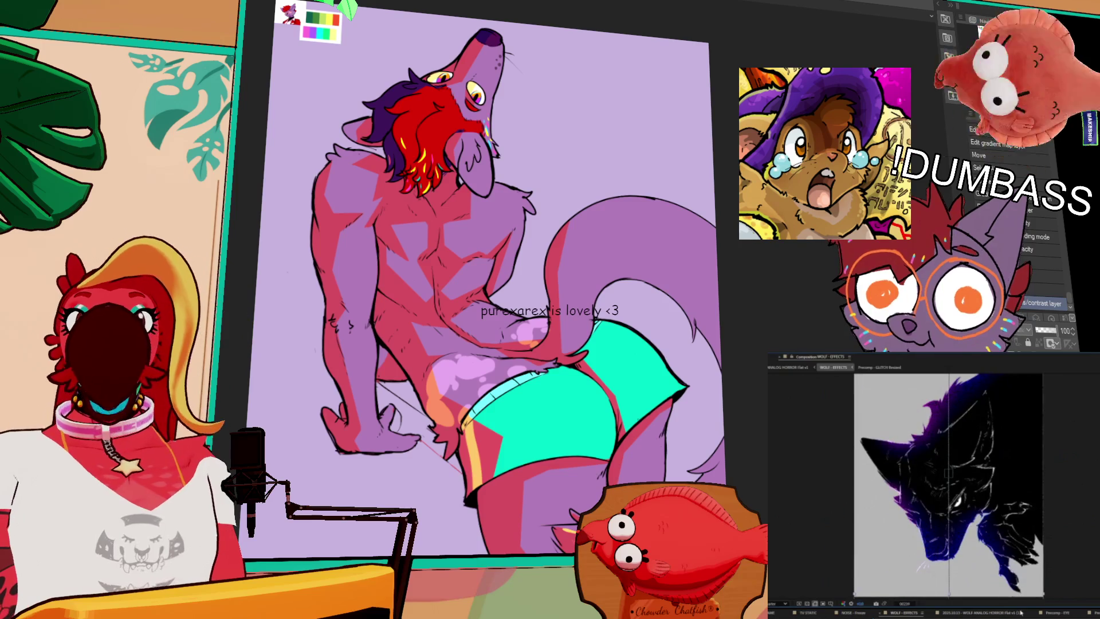
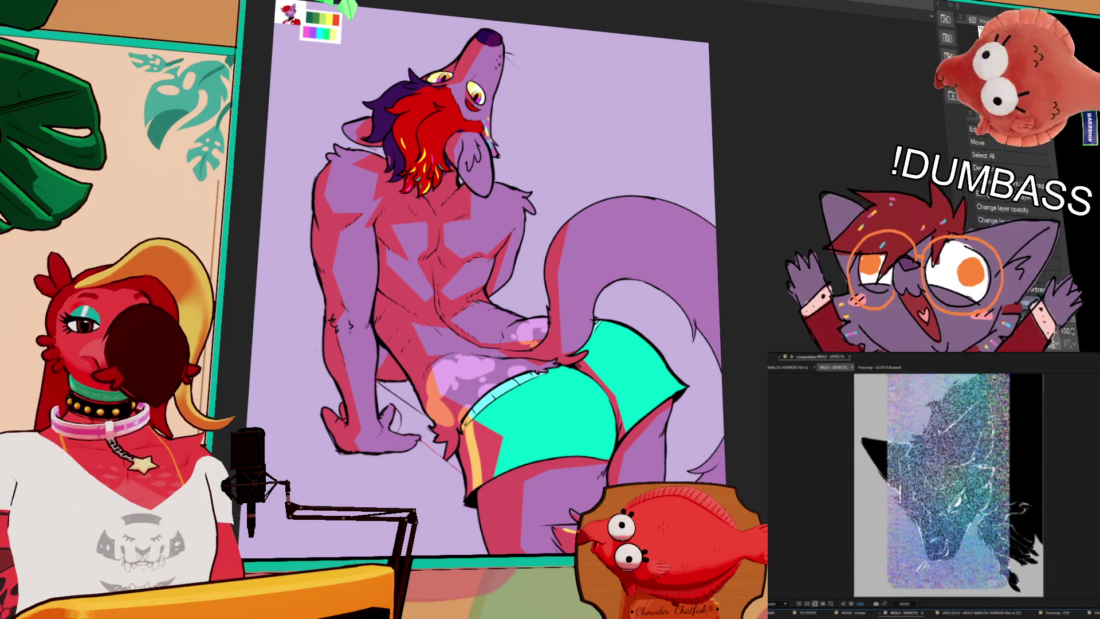
Undo the opacity change to restore the wolf's warmer purple body fill, zooming in closer.
{"action": "key", "text": "ctrl+z"}
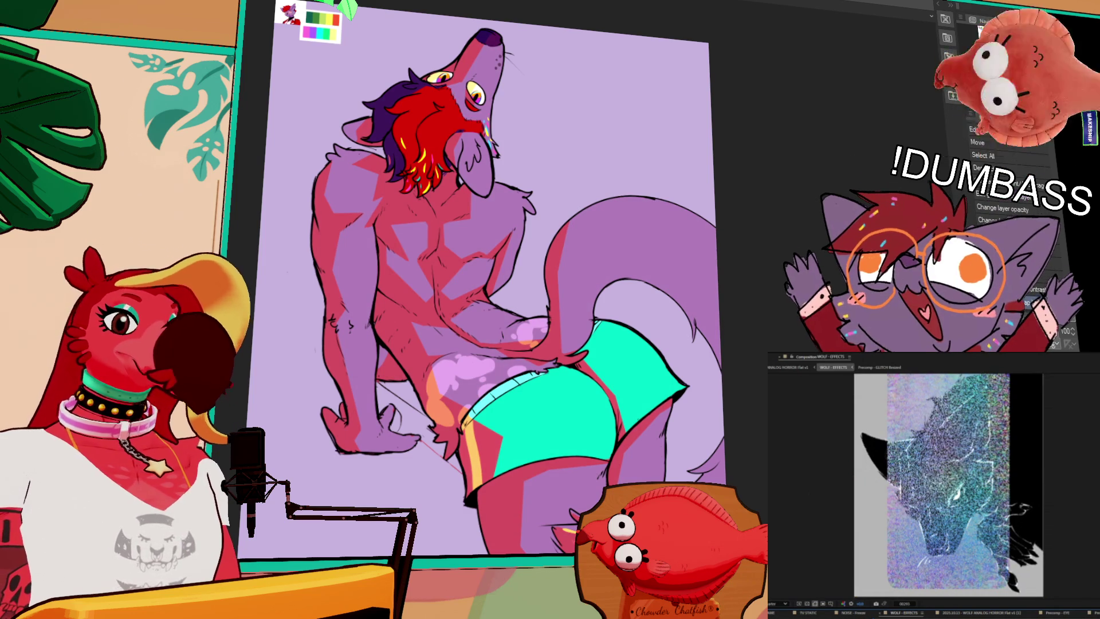
{"action": "scroll", "coordinate": [448, 271], "scroll_direction": "up", "scroll_amount": 2}
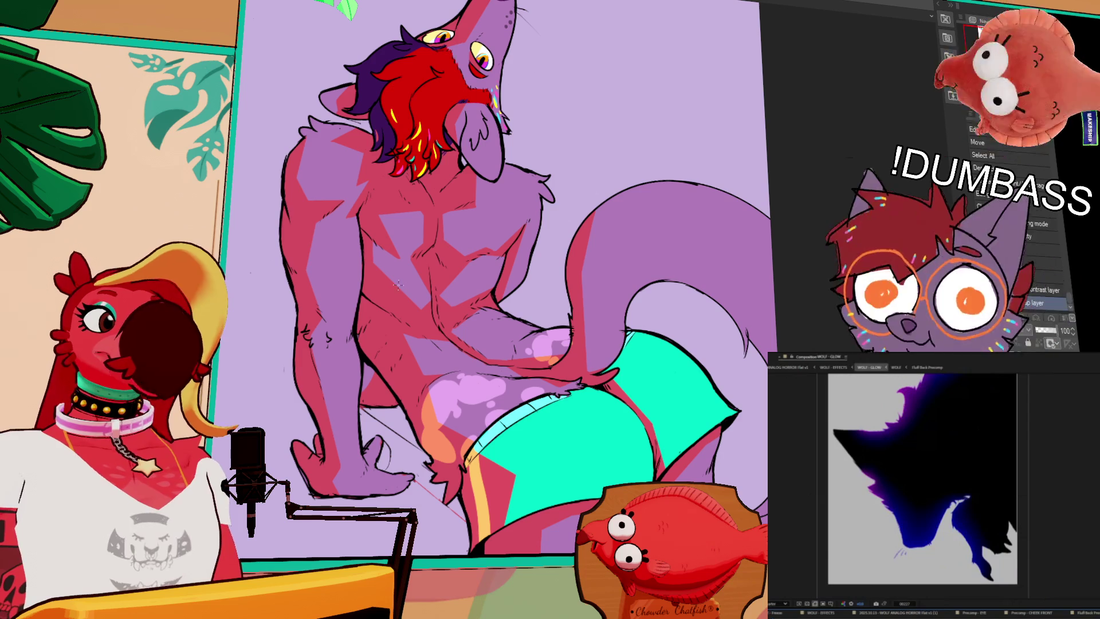
{"action": "left_click_drag", "start_coordinate": [479, 217], "coordinate": [472, 215]}
Switch the preview to the WOLF - EFFECTS comp and draw a straight red shading line down the tail.
{"action": "left_click", "coordinate": [835, 367]}
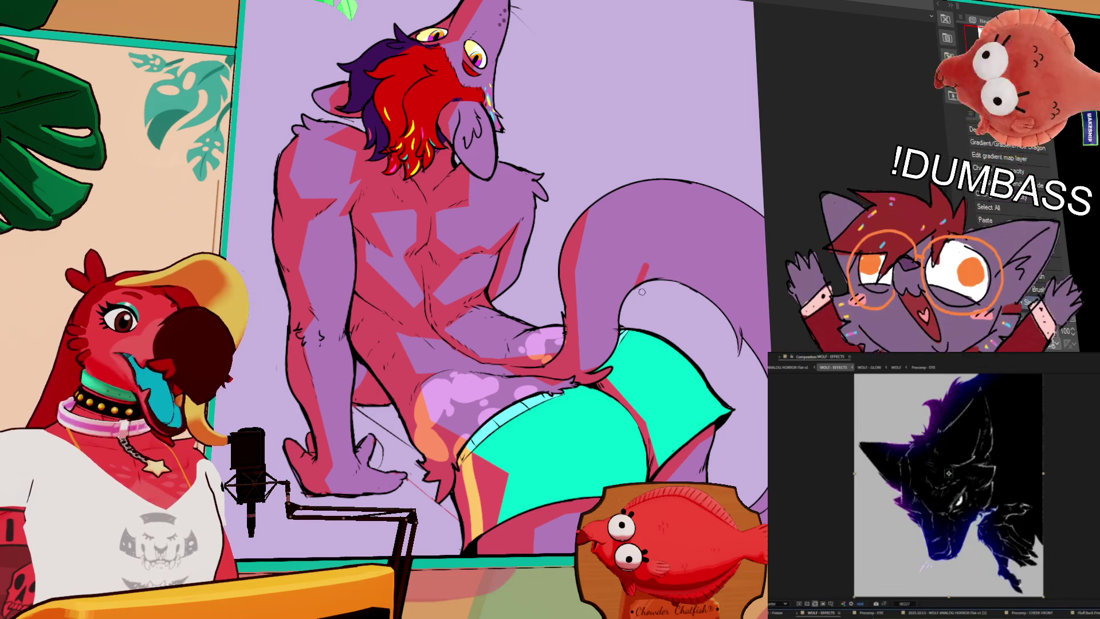
{"action": "left_click_drag", "start_coordinate": [649, 261], "coordinate": [743, 305]}
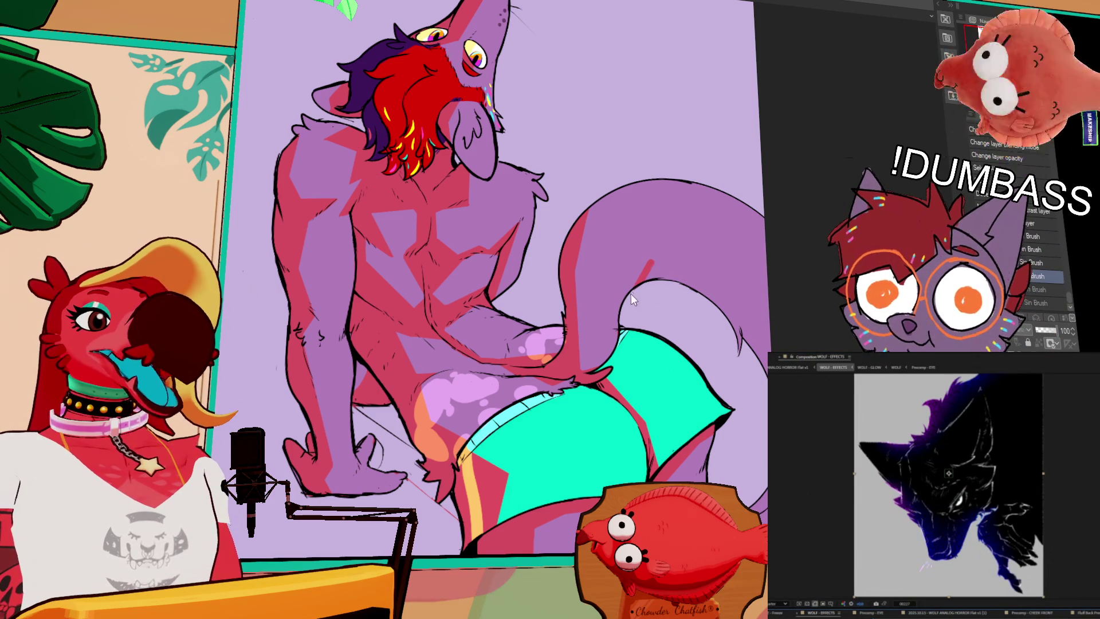
{"action": "left_click_drag", "start_coordinate": [730, 297], "coordinate": [768, 347]}
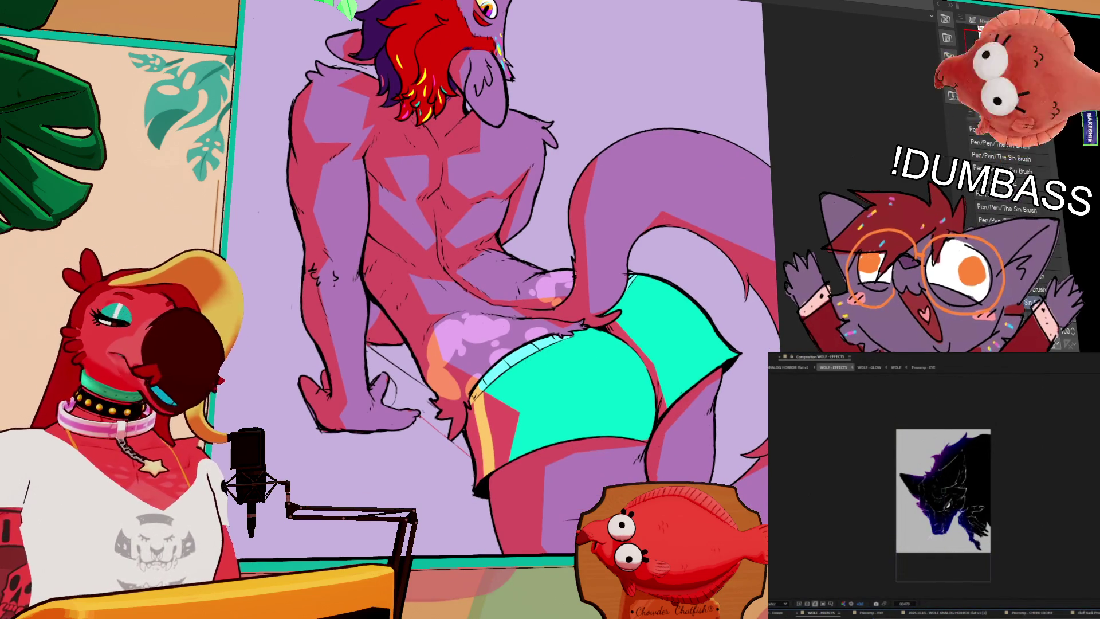
Move the wolf layer down in the preview comp and replay the animation from its first frame.
{"action": "left_click_drag", "start_coordinate": [983, 553], "coordinate": [986, 564]}
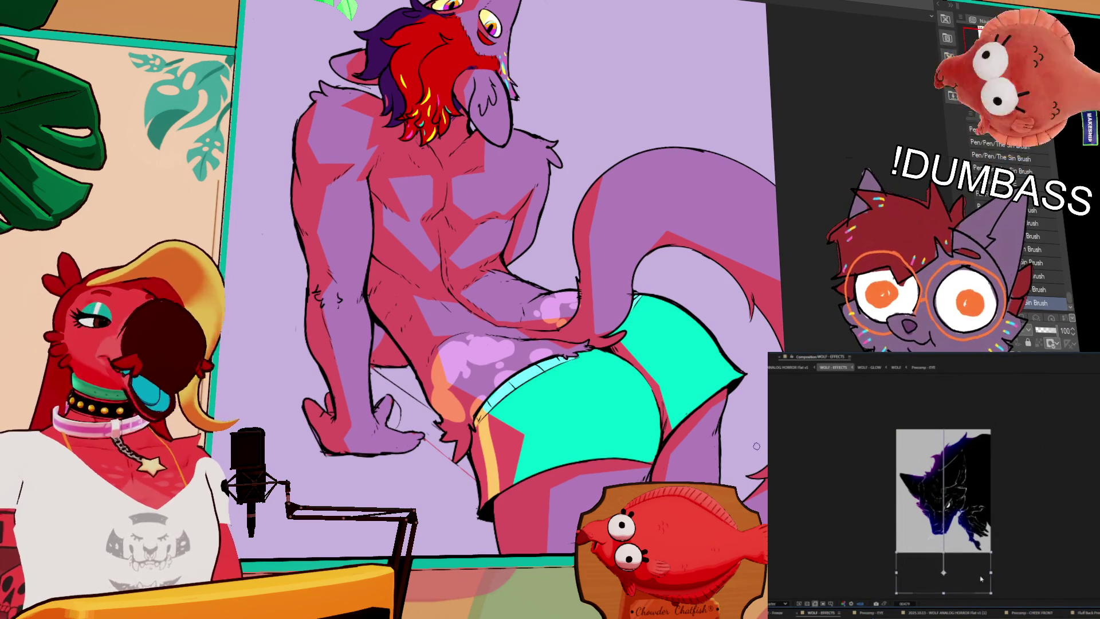
{"action": "key", "text": "Home"}
{"action": "key", "text": "space"}
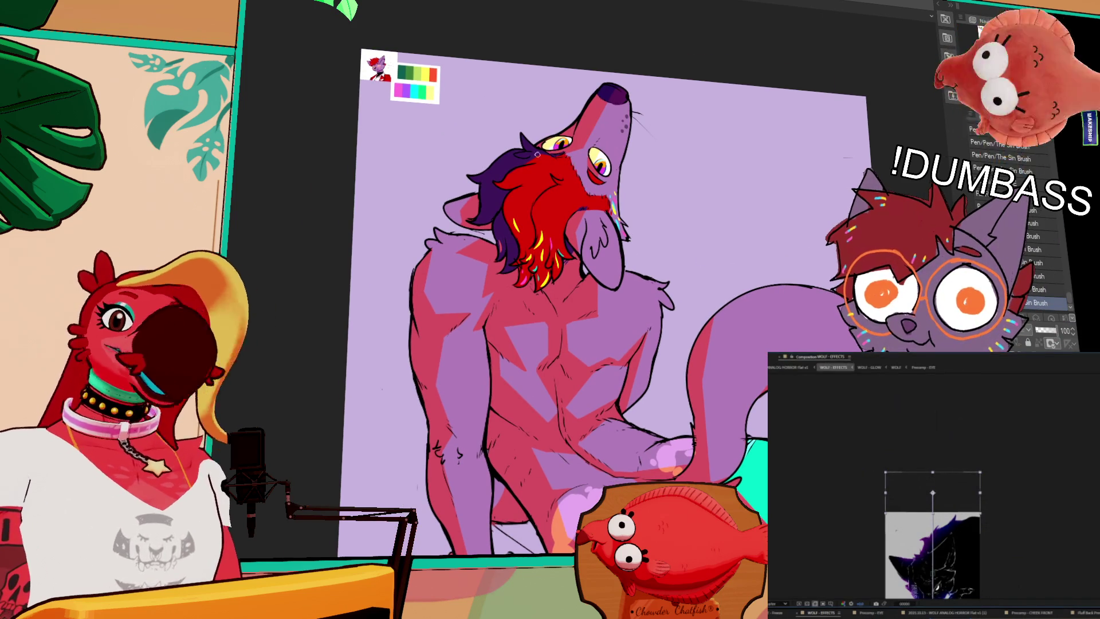
Raise the wolf layer higher in the side After Effects comp, adjusting its transform box.
{"action": "left_click_drag", "start_coordinate": [579, 195], "coordinate": [606, 200]}
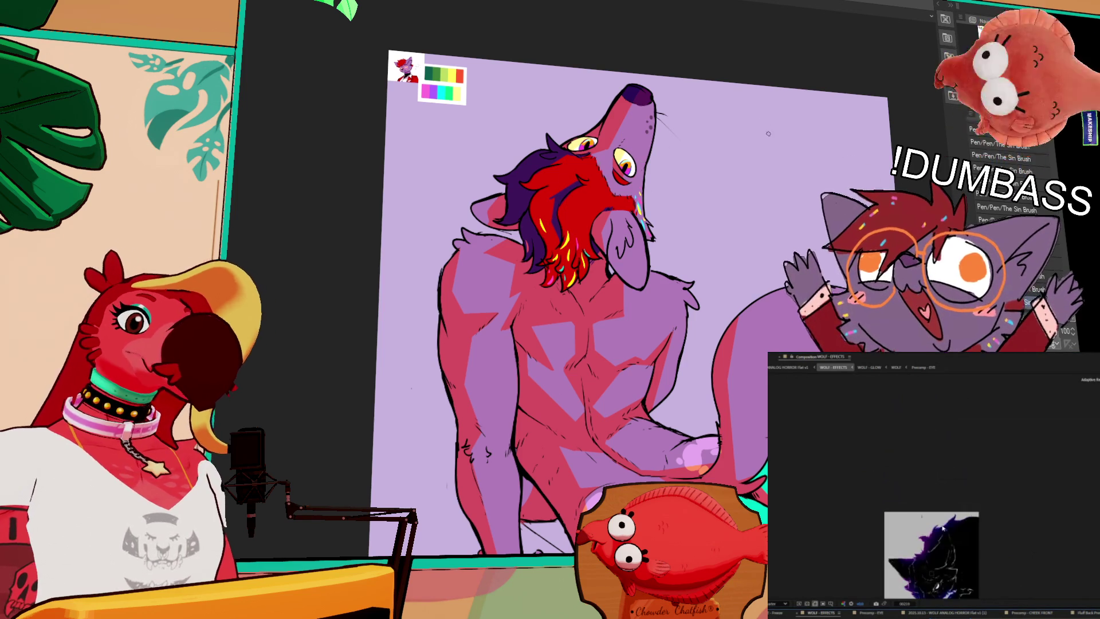
{"action": "scroll", "coordinate": [768, 134], "scroll_direction": "down", "scroll_amount": 1}
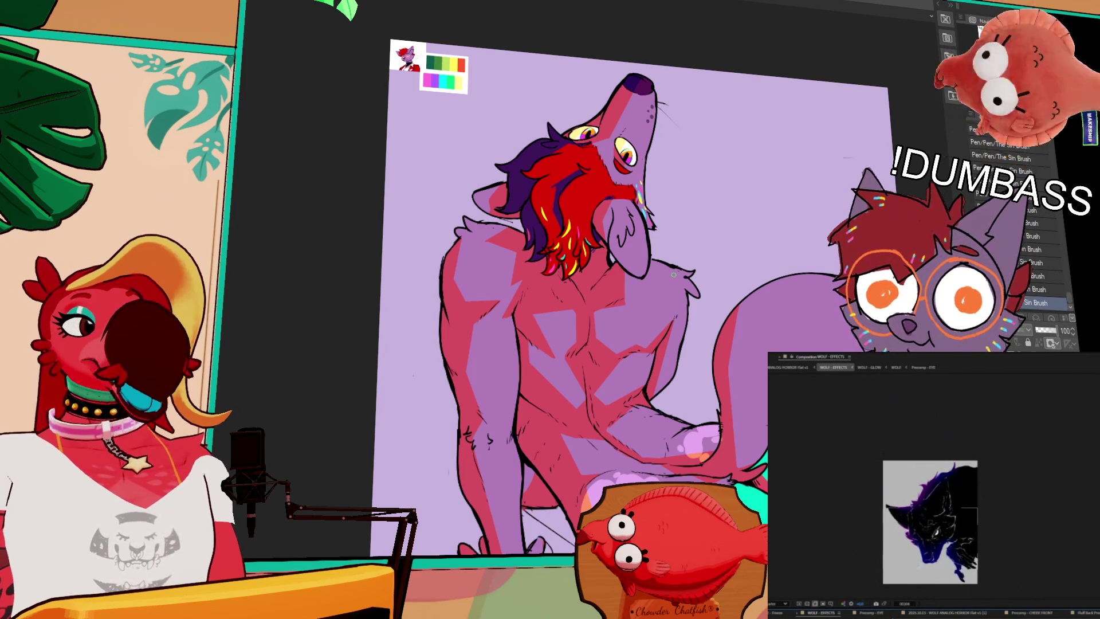
{"action": "left_click", "coordinate": [911, 555]}
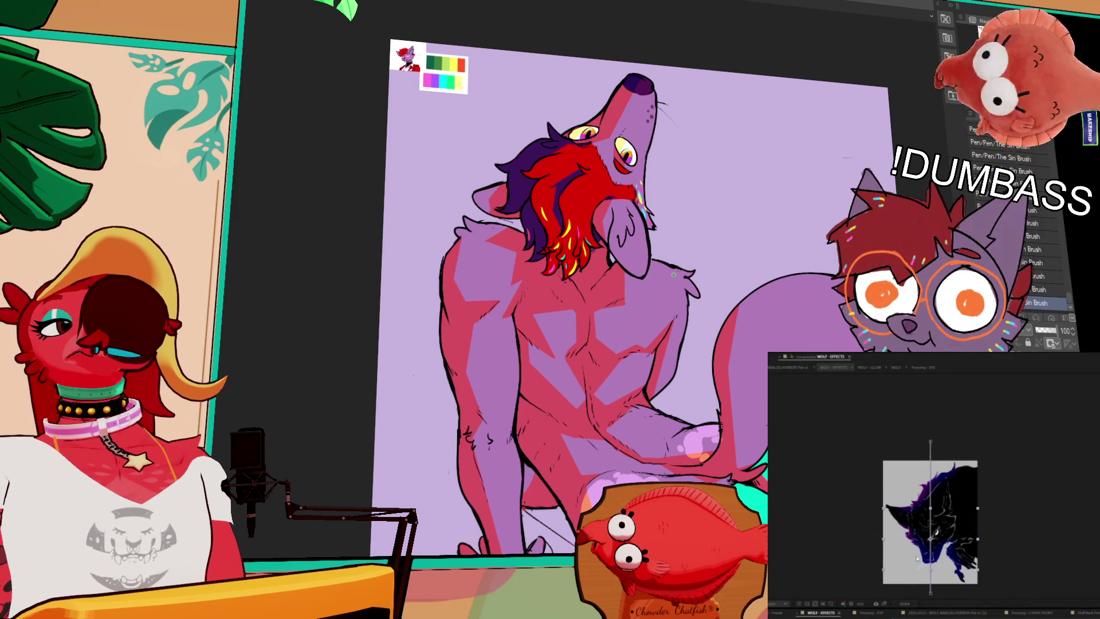
{"action": "left_click", "coordinate": [946, 596]}
{"action": "left_click_drag", "start_coordinate": [946, 596], "coordinate": [931, 411]}
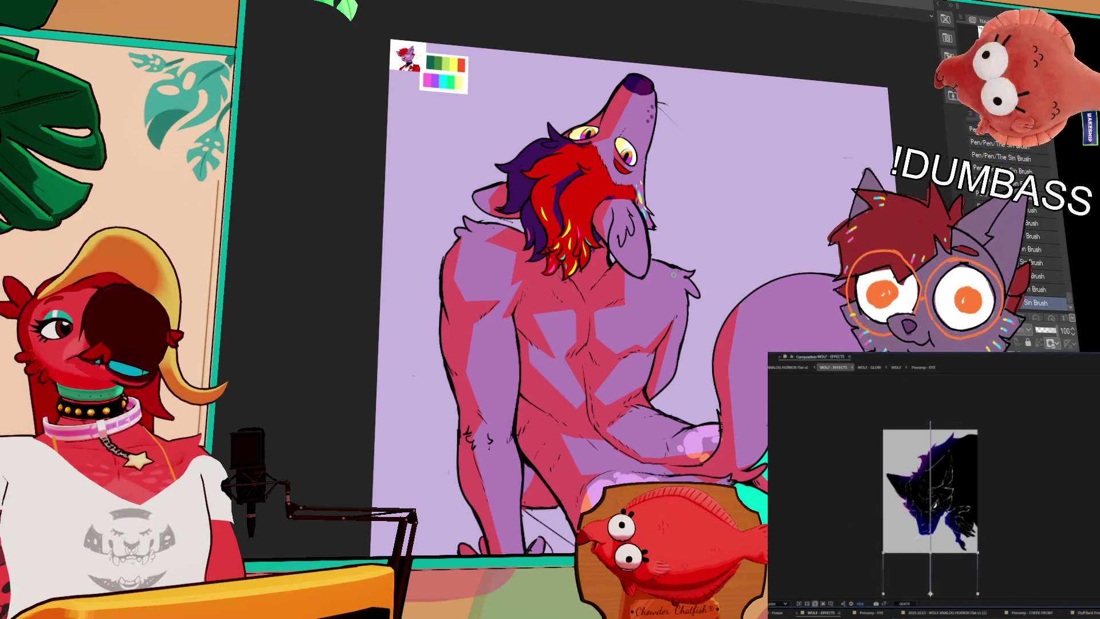
{"action": "left_click_drag", "start_coordinate": [930, 411], "coordinate": [930, 378]}
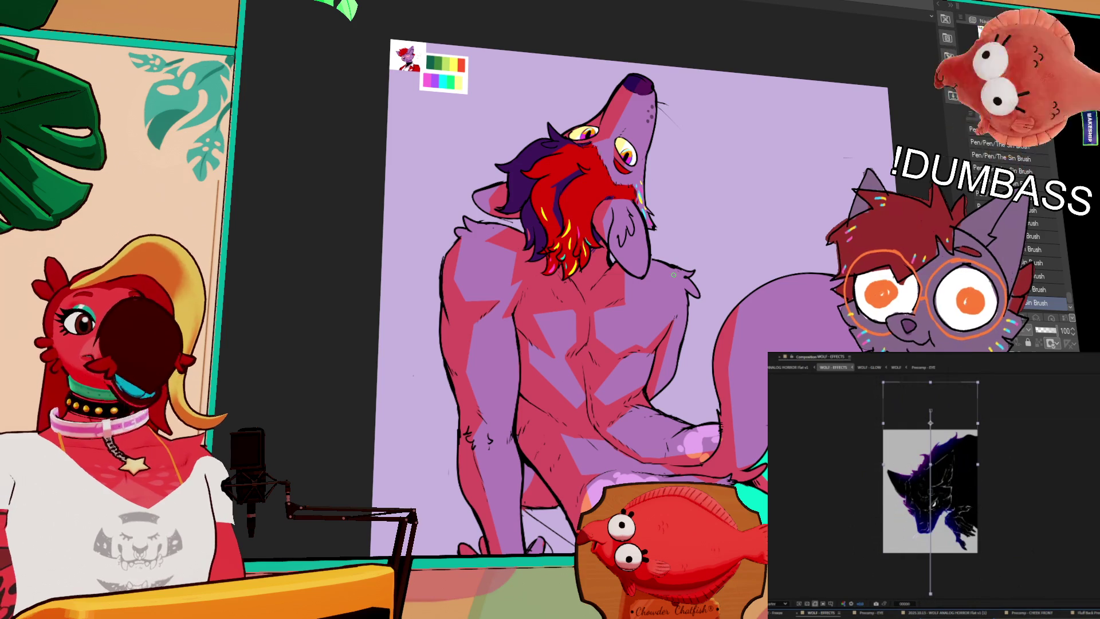
{"action": "left_click_drag", "start_coordinate": [978, 410], "coordinate": [966, 425]}
{"action": "key", "text": "Home"}
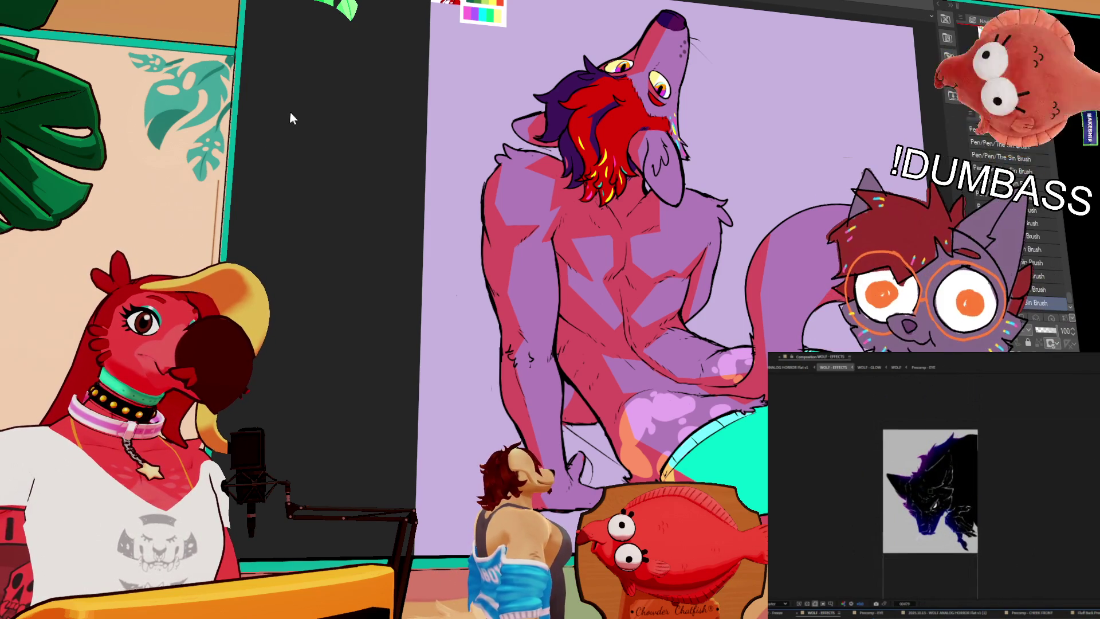
Undo to darken the wolf's red body shading to deep crimson, then pan around to check it.
{"action": "key", "text": "ctrl+z"}
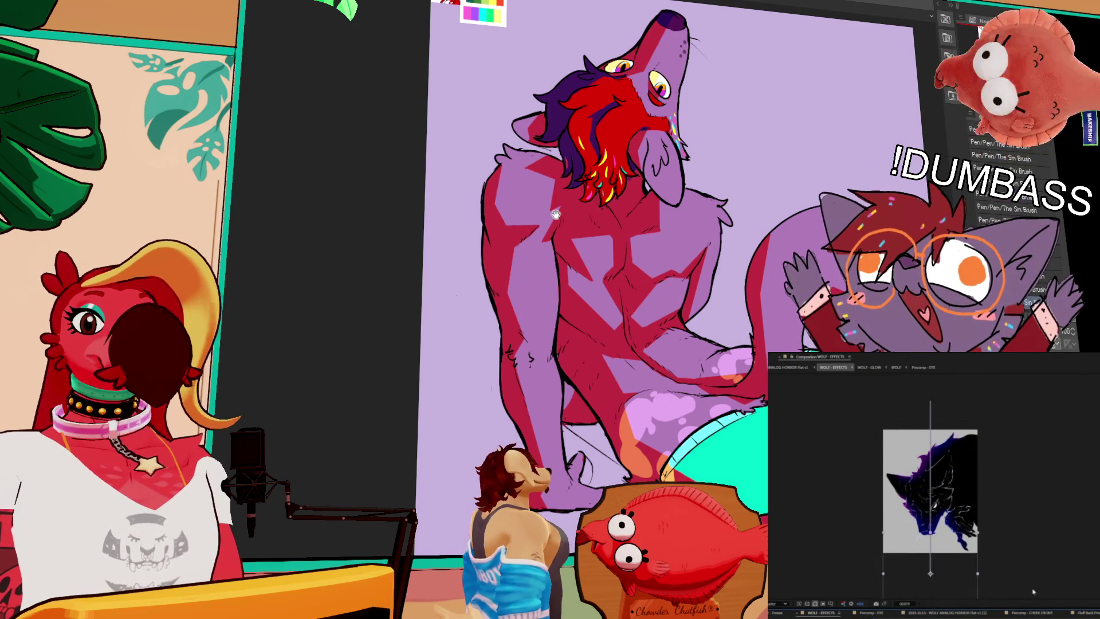
{"action": "left_click_drag", "start_coordinate": [601, 278], "coordinate": [536, 269]}
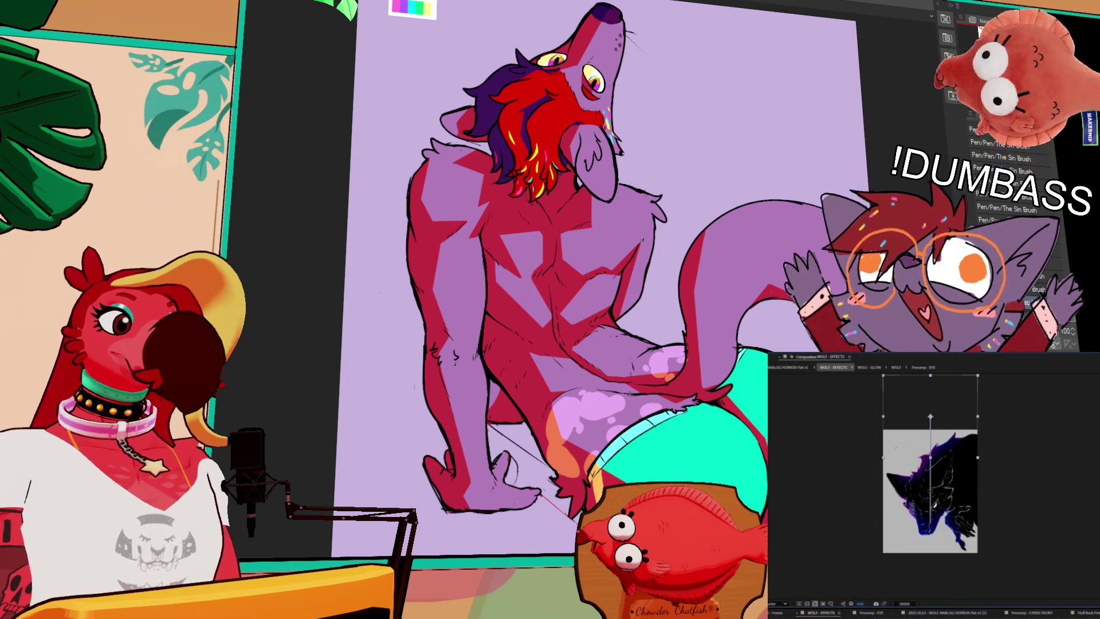
{"action": "left_click_drag", "start_coordinate": [663, 301], "coordinate": [657, 290]}
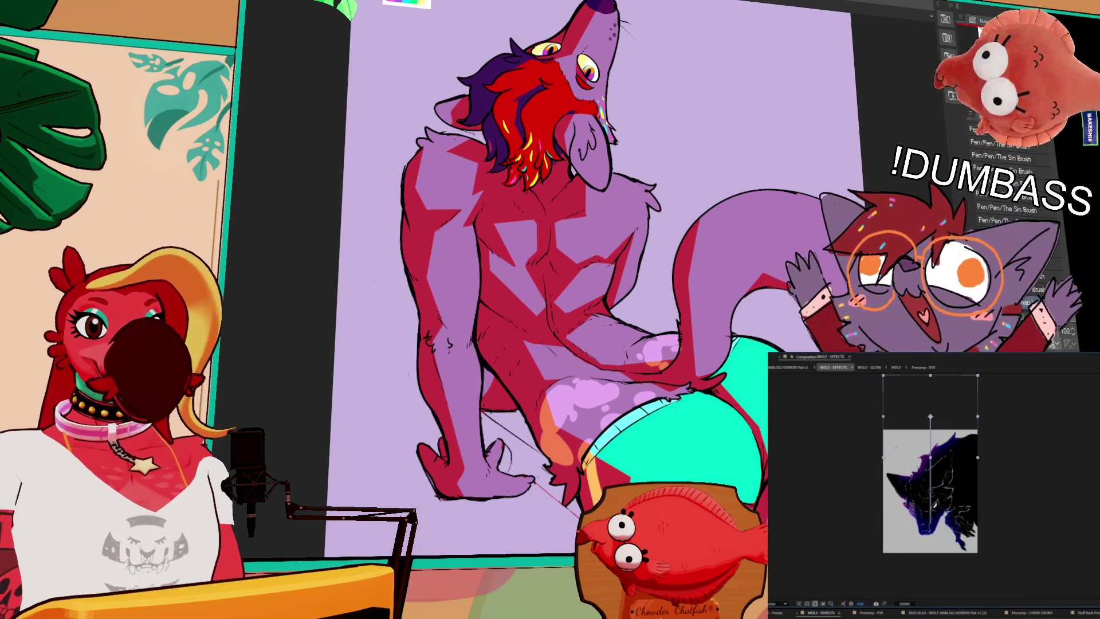
{"action": "left_click_drag", "start_coordinate": [684, 421], "coordinate": [733, 425]}
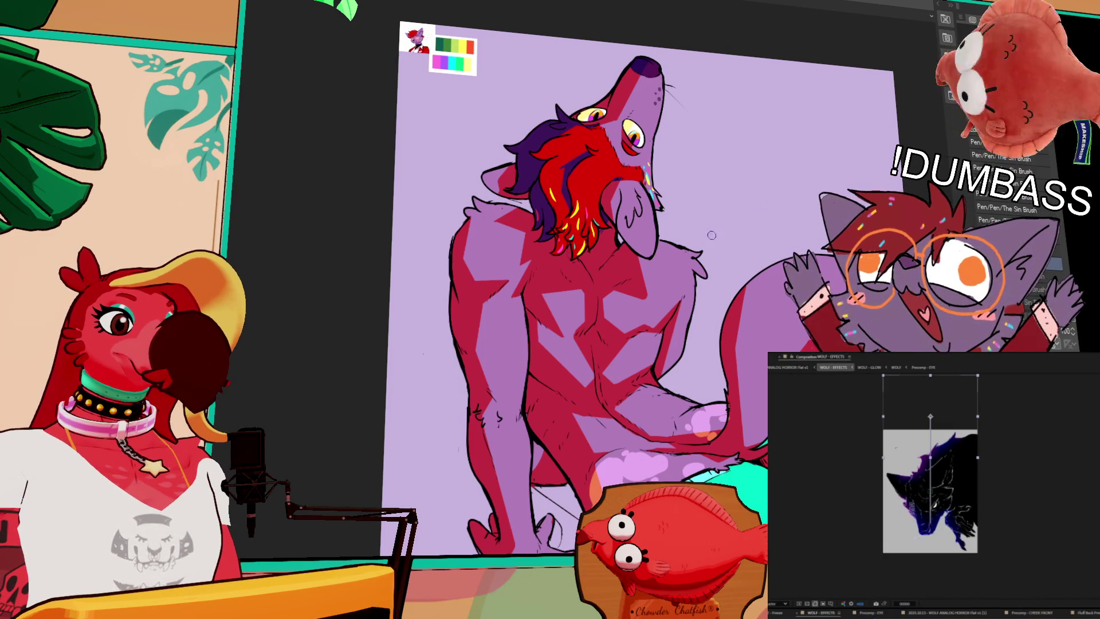
{"action": "scroll", "coordinate": [636, 247], "scroll_direction": "up", "scroll_amount": 1}
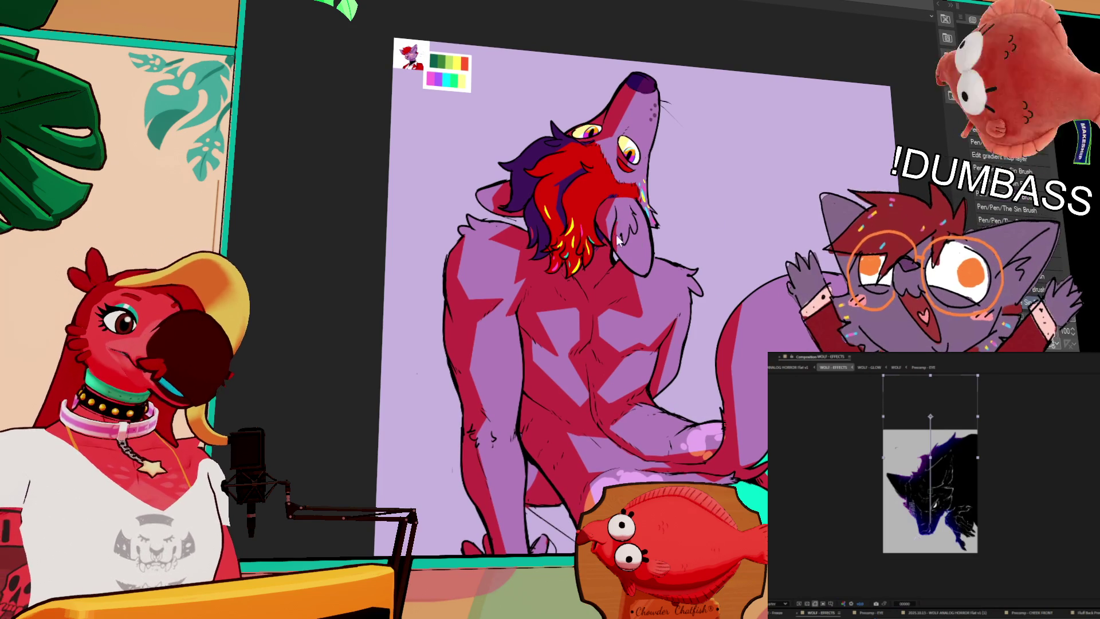
{"action": "scroll", "coordinate": [659, 198], "scroll_direction": "up", "scroll_amount": 3}
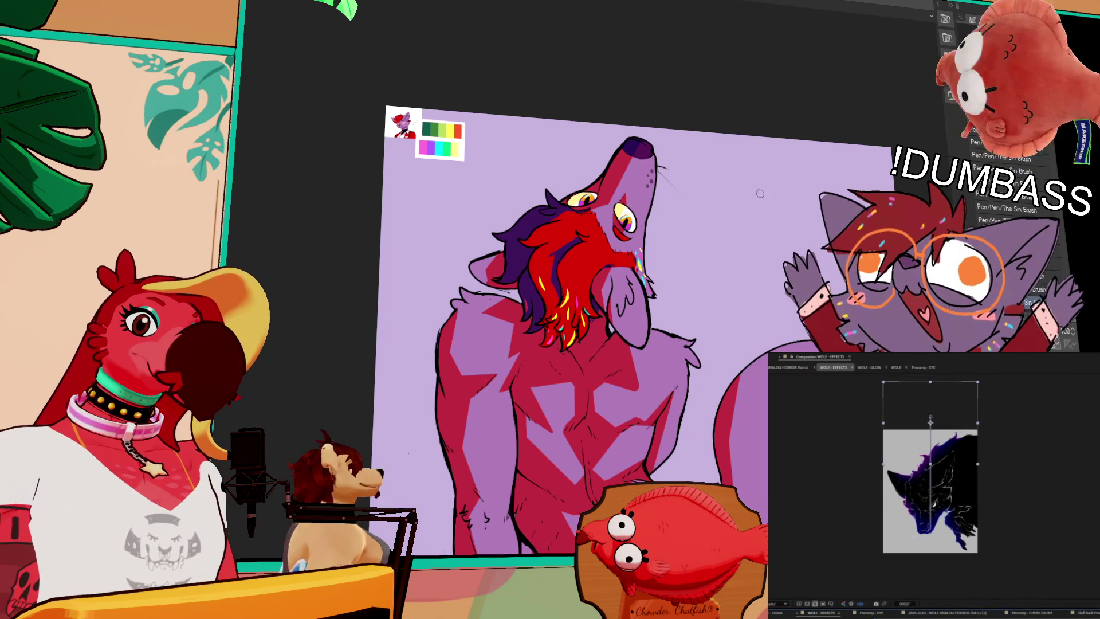
Scroll and pan to review the wolf's back and mint-green shorts.
{"action": "scroll", "coordinate": [687, 172], "scroll_direction": "down", "scroll_amount": 1}
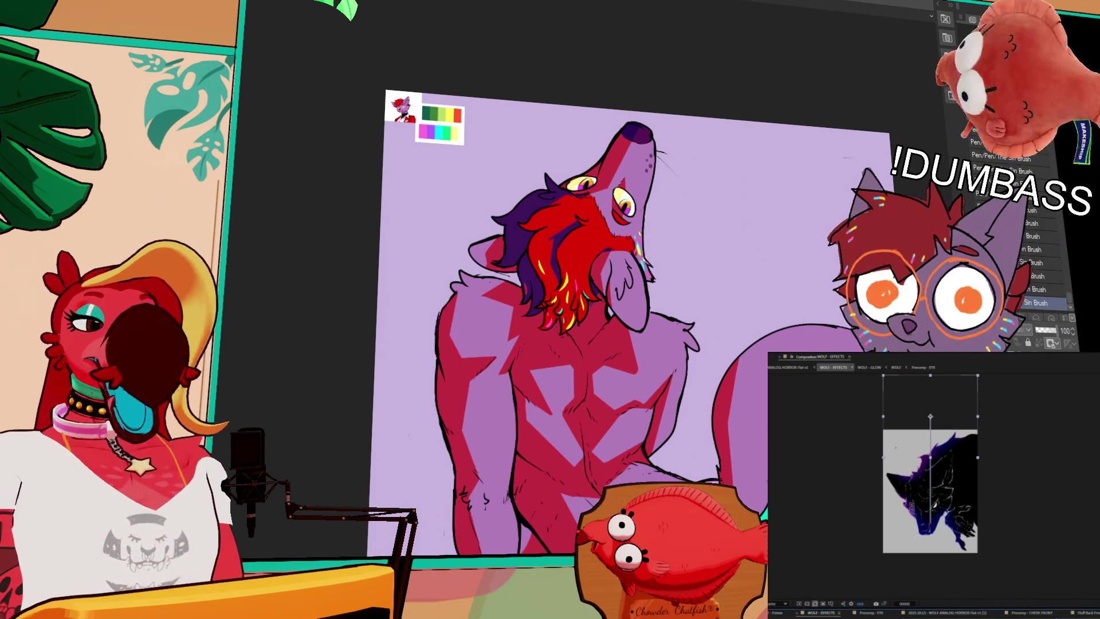
{"action": "scroll", "coordinate": [630, 275], "scroll_direction": "down", "scroll_amount": 5}
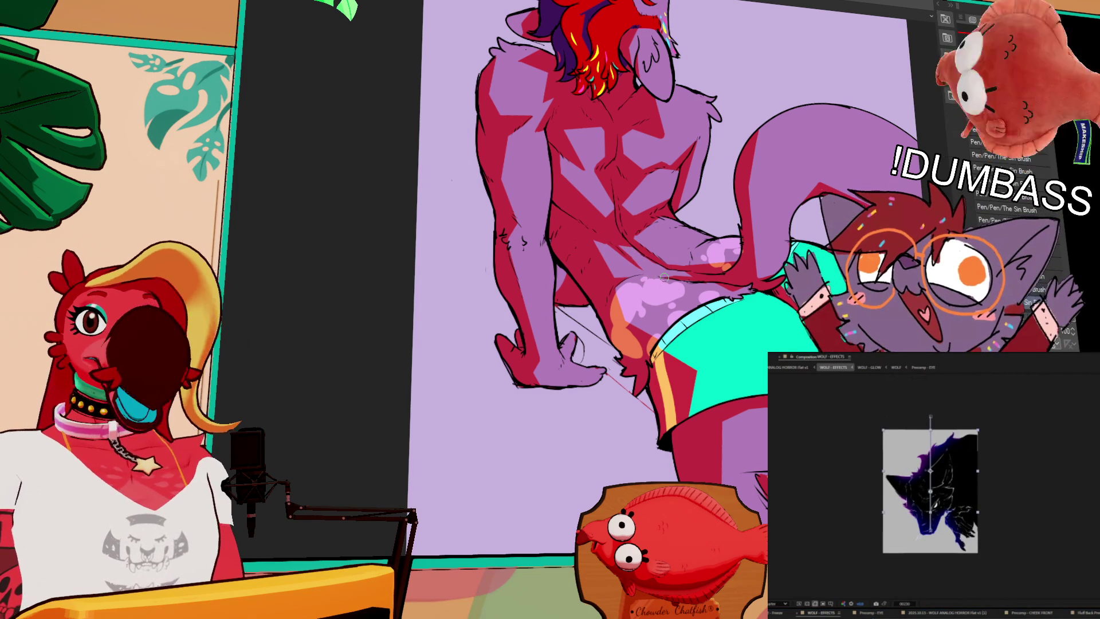
{"action": "mouse_move", "coordinate": [757, 286]}
{"action": "left_mouse_down"}
{"action": "mouse_move", "coordinate": [724, 223]}
{"action": "mouse_move", "coordinate": [645, 229]}
{"action": "left_mouse_up"}
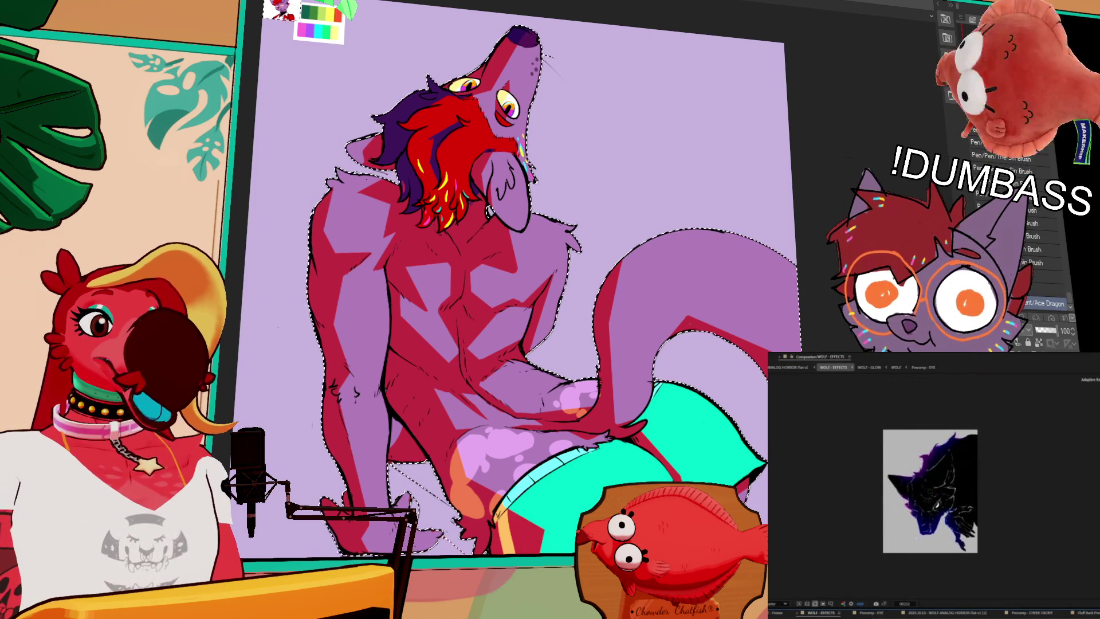
Fill the body shading dark purple, then recolour the selected shading areas crimson.
{"action": "key", "text": "alt+BackSpace"}
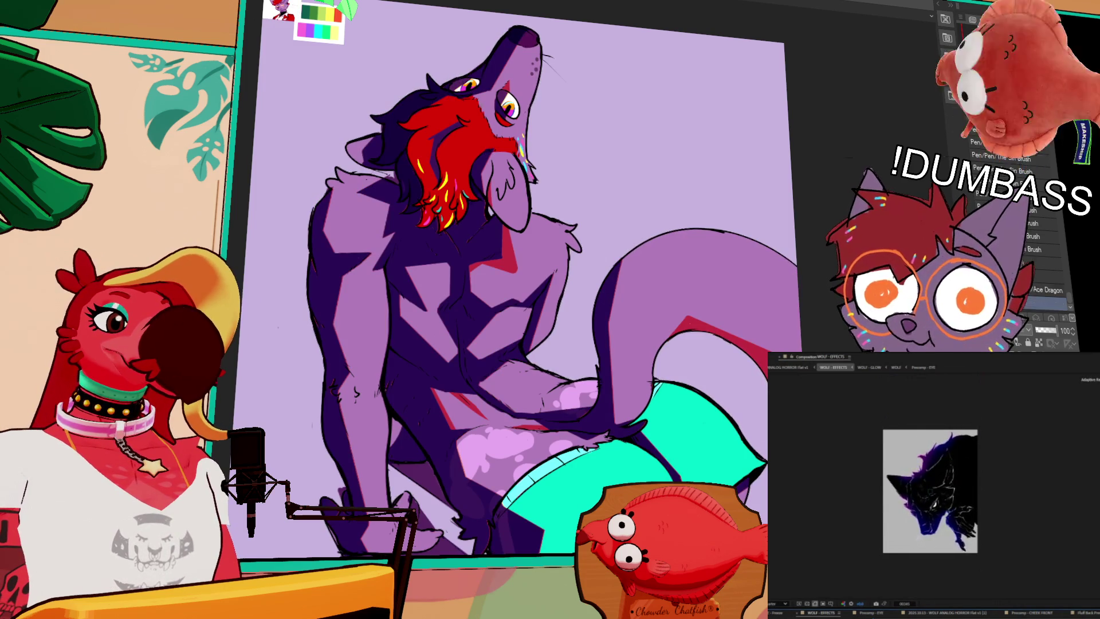
{"action": "left_click", "coordinate": [412, 298]}
{"action": "scroll", "coordinate": [516, 286], "scroll_direction": "up", "scroll_amount": 2}
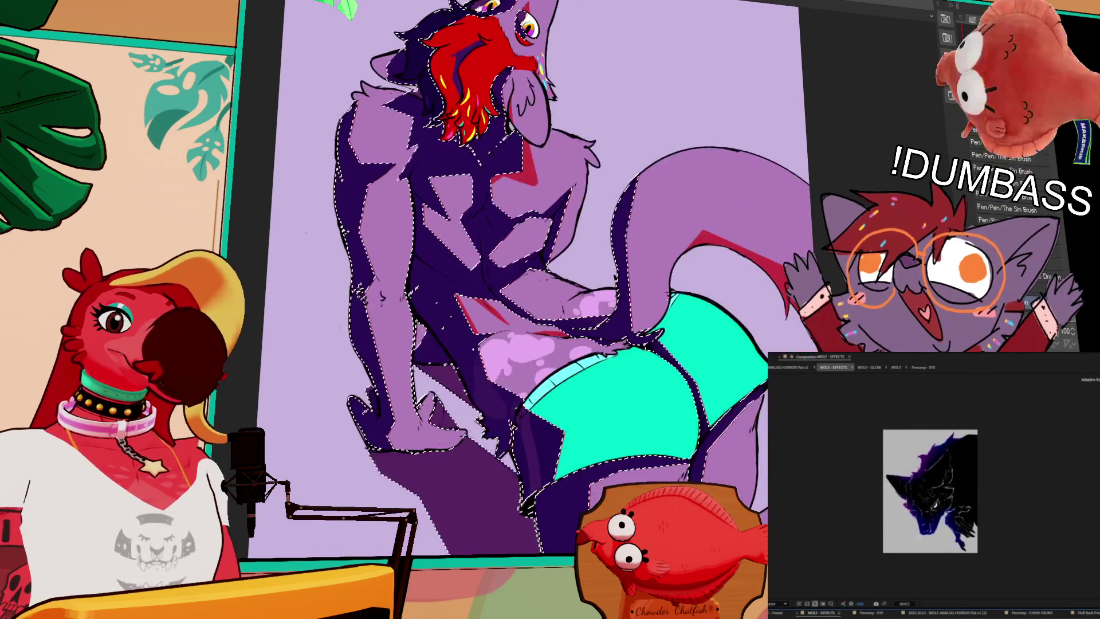
{"action": "key", "text": "alt+Delete"}
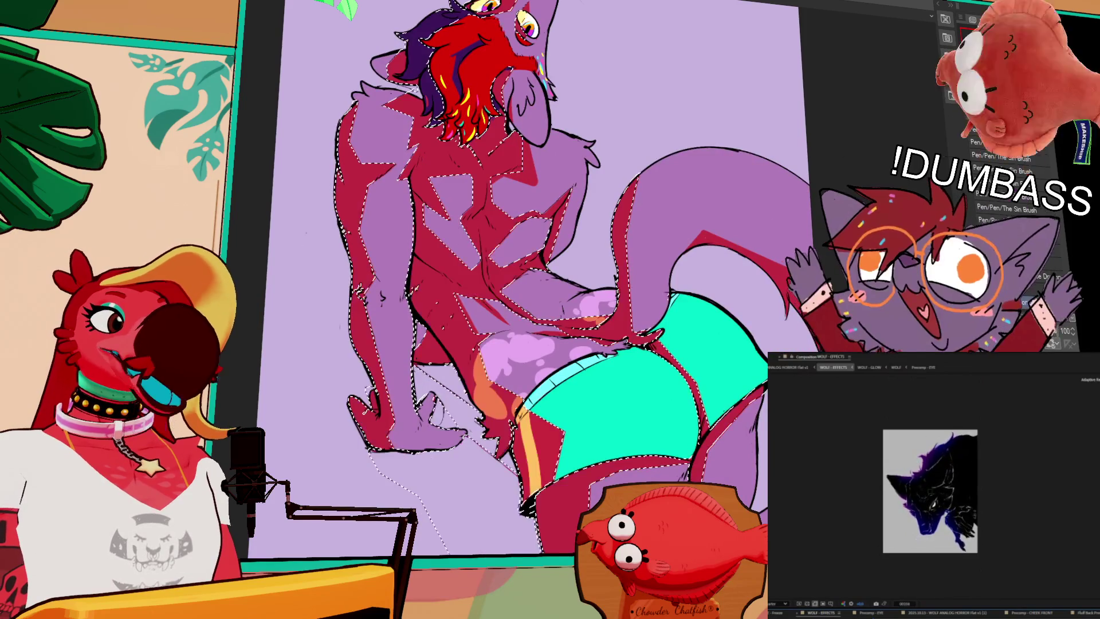
Deselect and drag a dark purple gradient across the wolf's background.
{"action": "scroll", "coordinate": [516, 286], "scroll_direction": "down", "scroll_amount": 5}
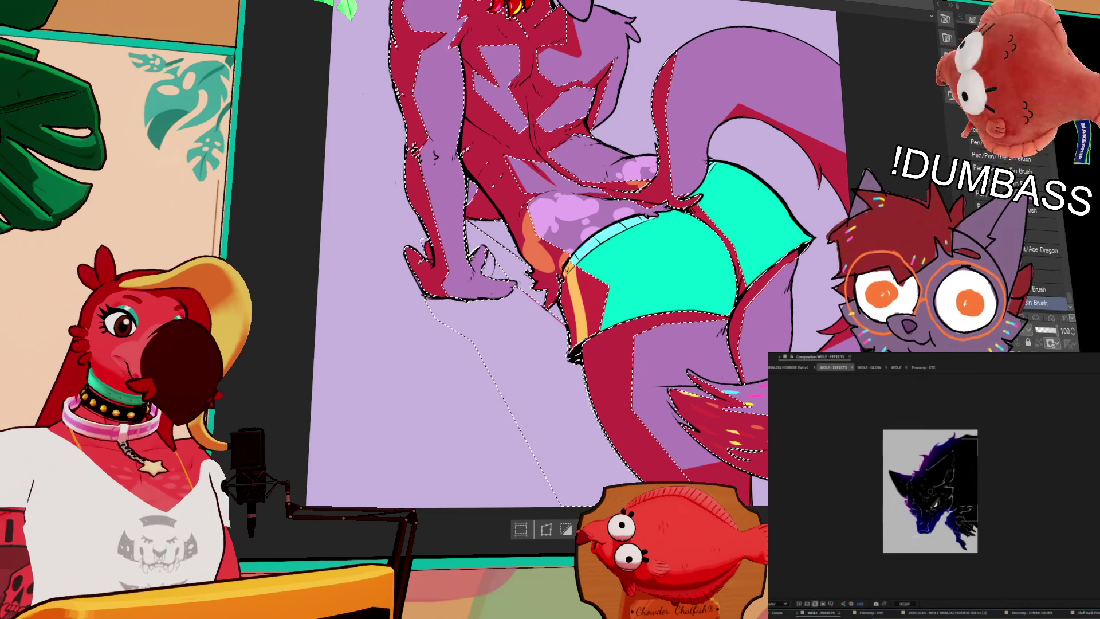
{"action": "key", "text": "ctrl+d"}
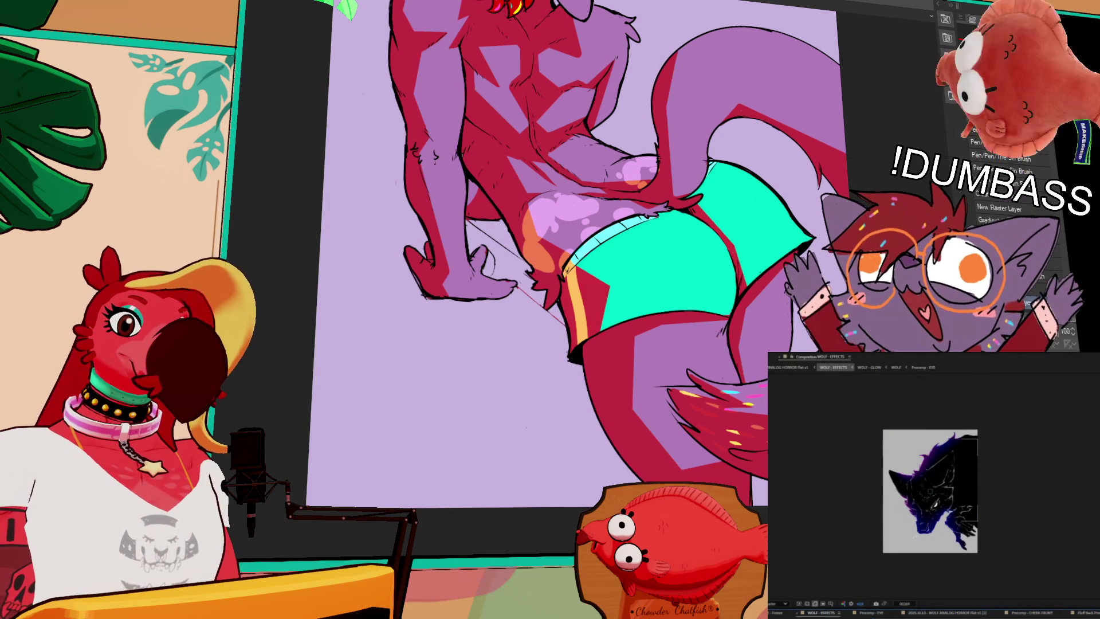
{"action": "left_click_drag", "start_coordinate": [467, 220], "coordinate": [565, 326]}
Add a new raster layer, select the wolf character's area and delete the red shading inside it.
{"action": "scroll", "coordinate": [521, 321], "scroll_direction": "up", "scroll_amount": 2}
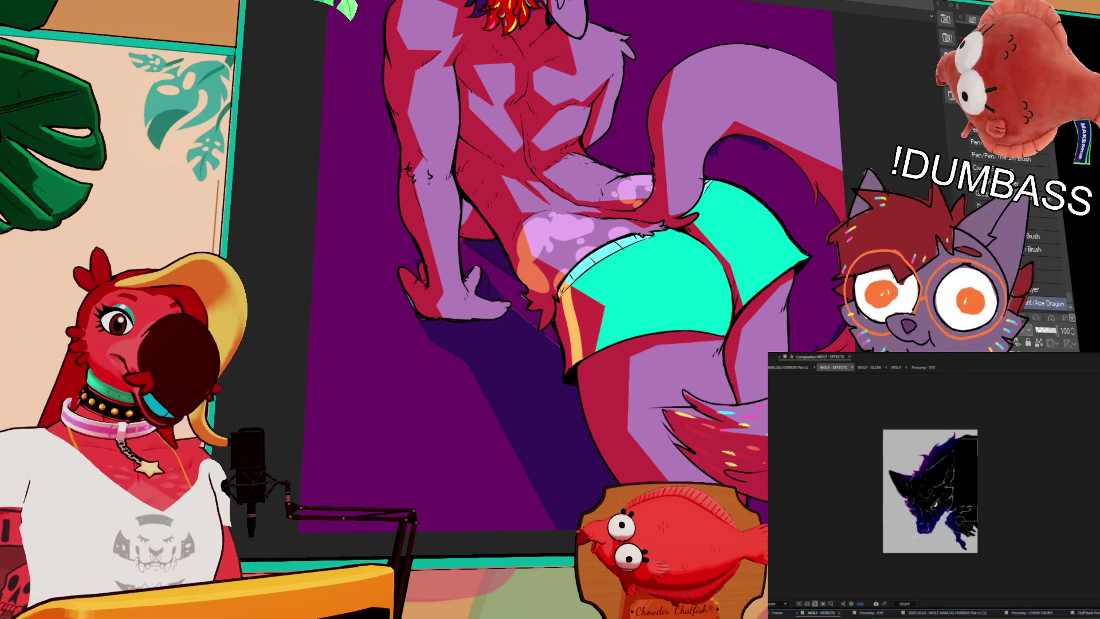
{"action": "key", "text": "ctrl+shift+n"}
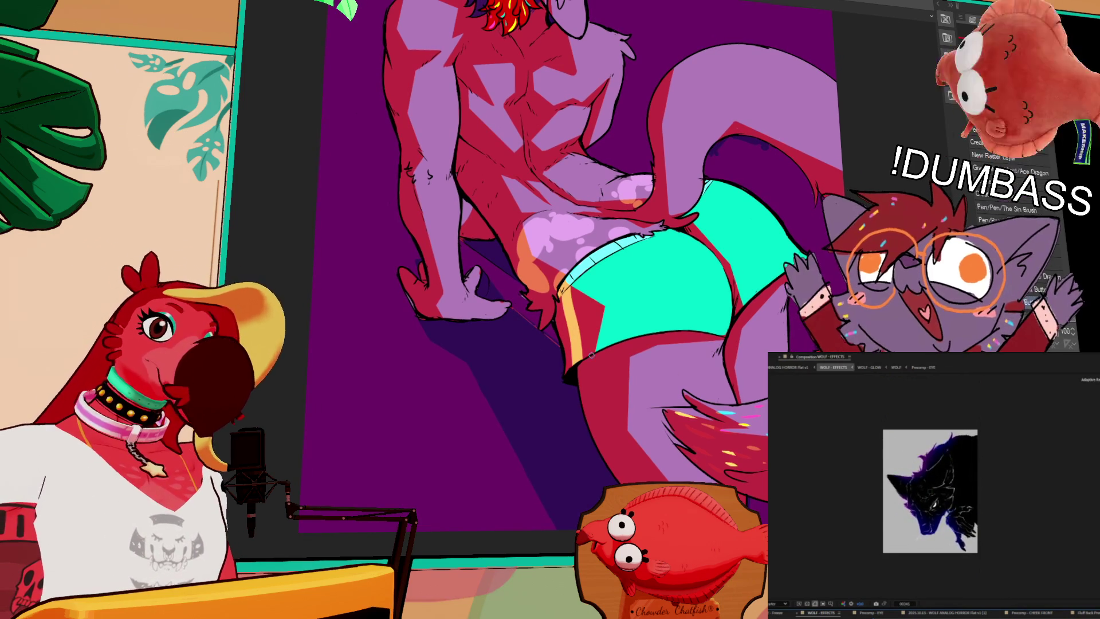
{"action": "key", "text": "ctrl+d"}
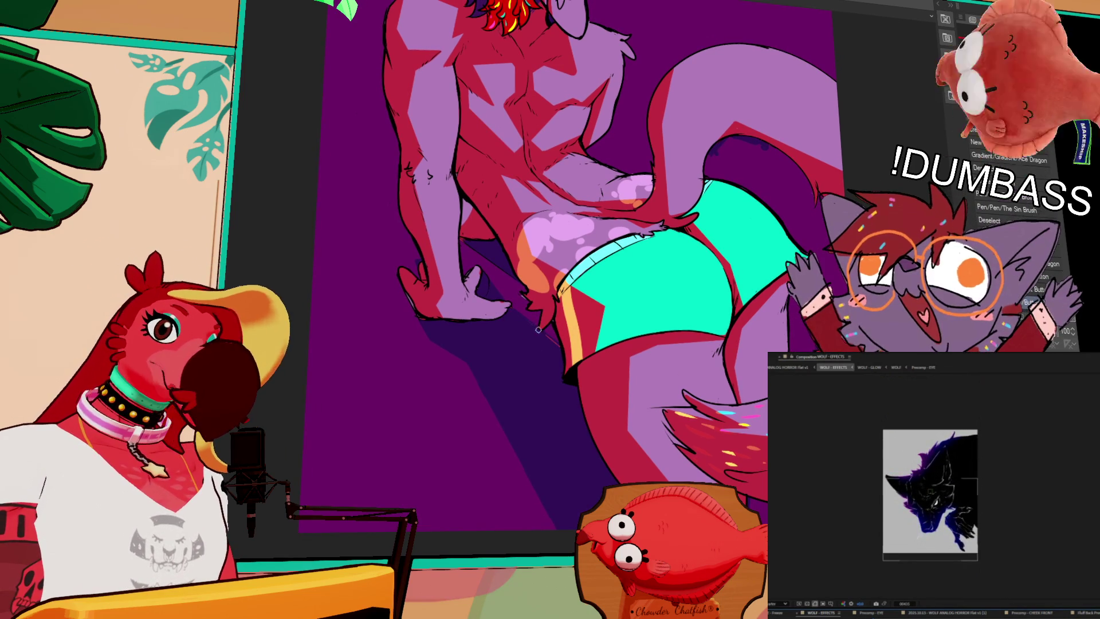
{"action": "scroll", "coordinate": [550, 275], "scroll_direction": "down", "scroll_amount": 3}
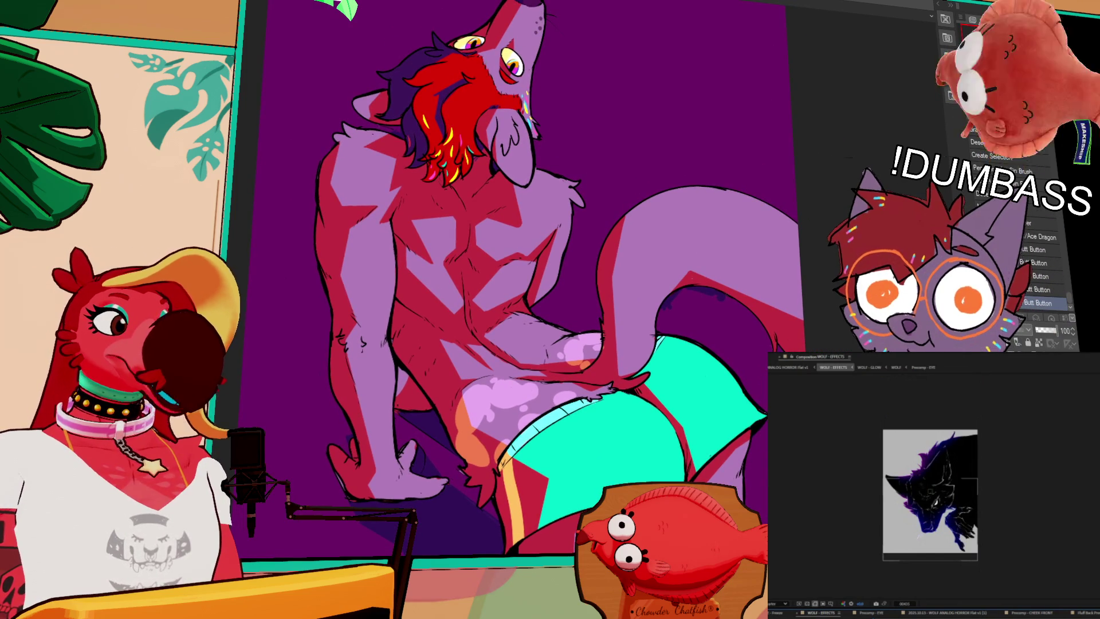
{"action": "scroll", "coordinate": [538, 275], "scroll_direction": "up", "scroll_amount": 1}
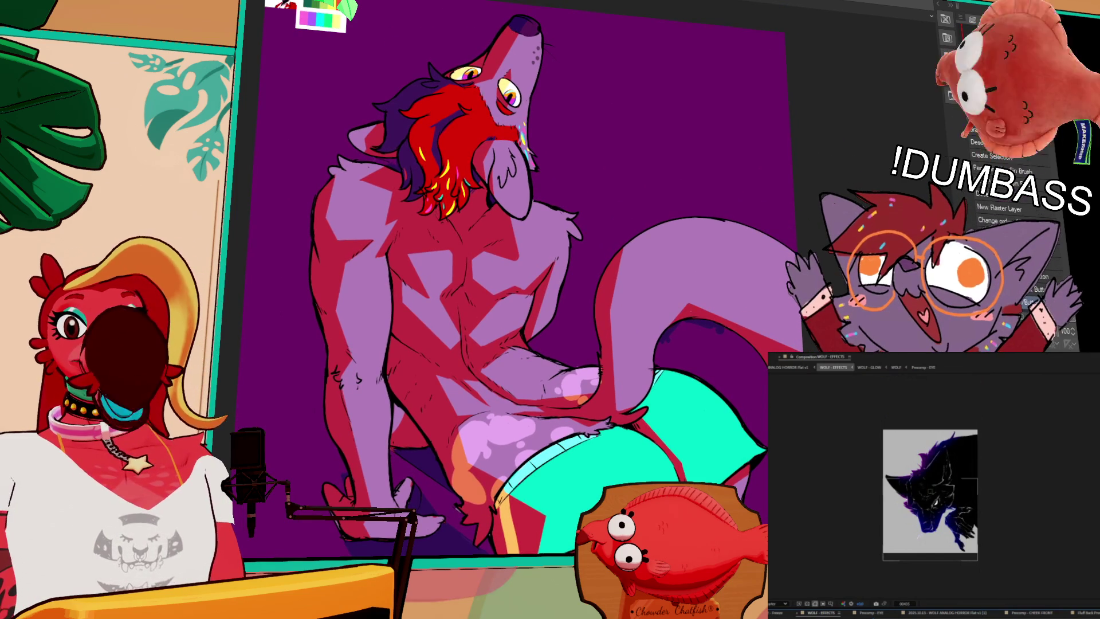
{"action": "scroll", "coordinate": [550, 287], "scroll_direction": "up", "scroll_amount": 1}
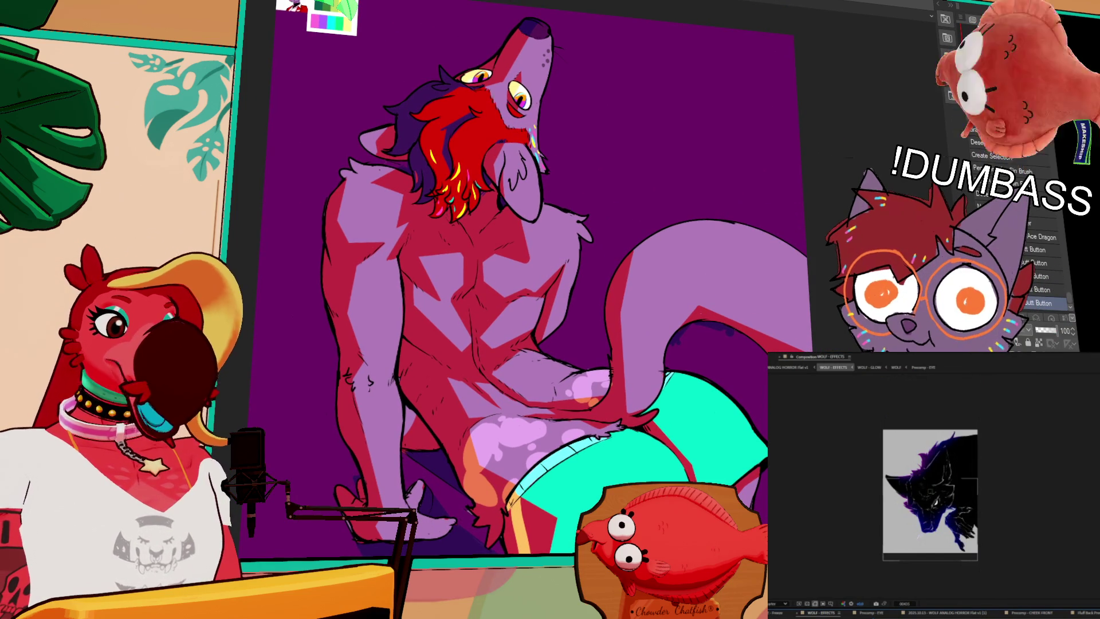
{"action": "left_click", "coordinate": [991, 156]}
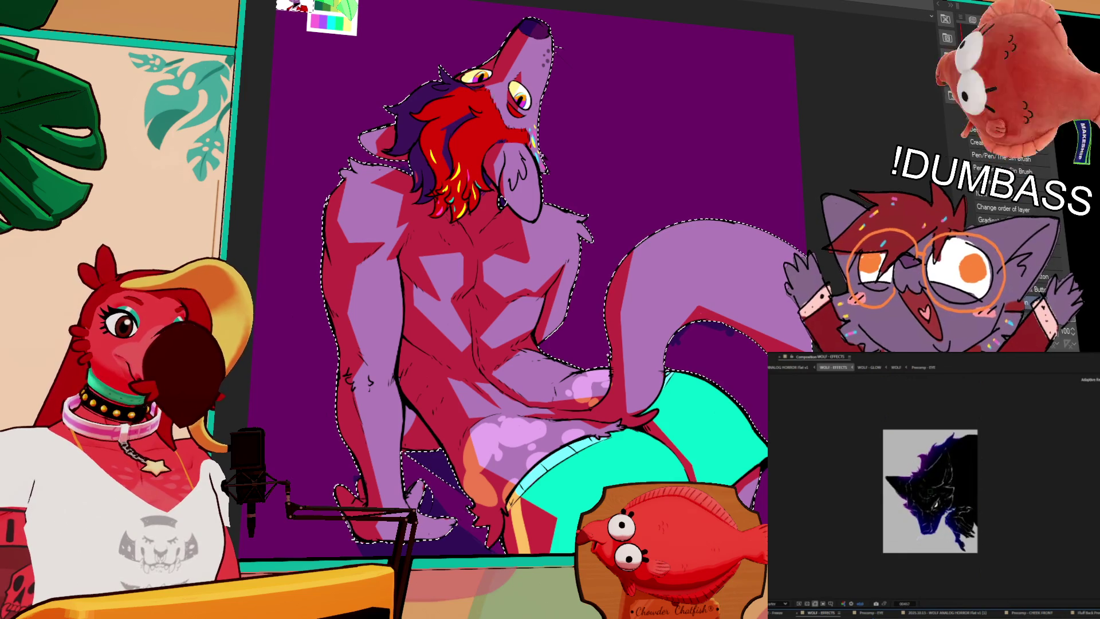
{"action": "key", "text": "Delete"}
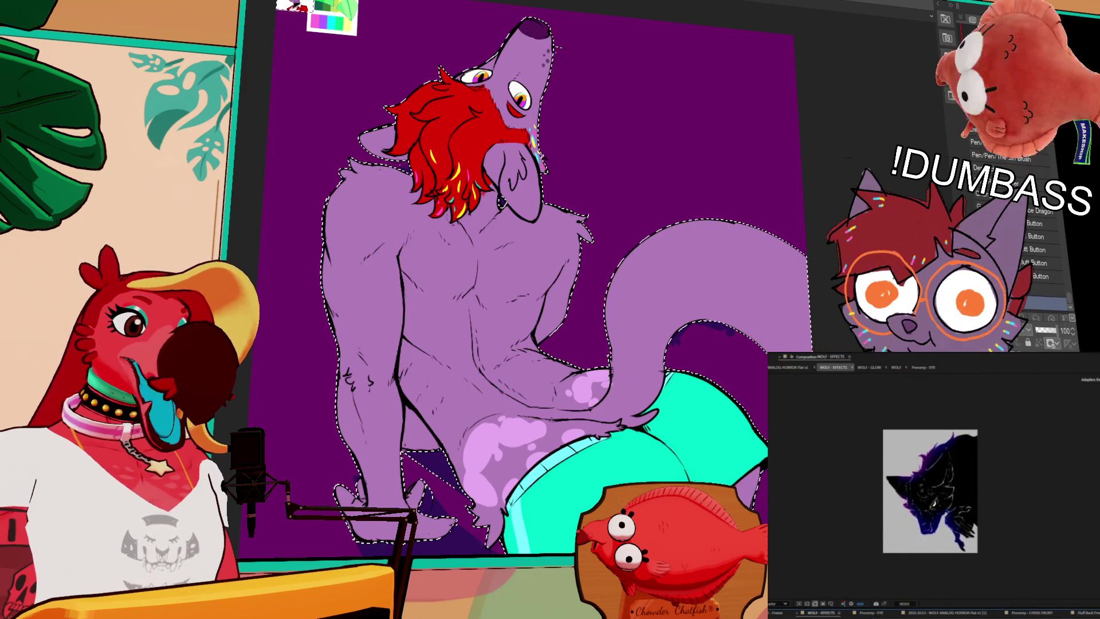
Undo the deletion to restore the crimson shading, invert the selection, then deselect everything.
{"action": "key", "text": "ctrl+z"}
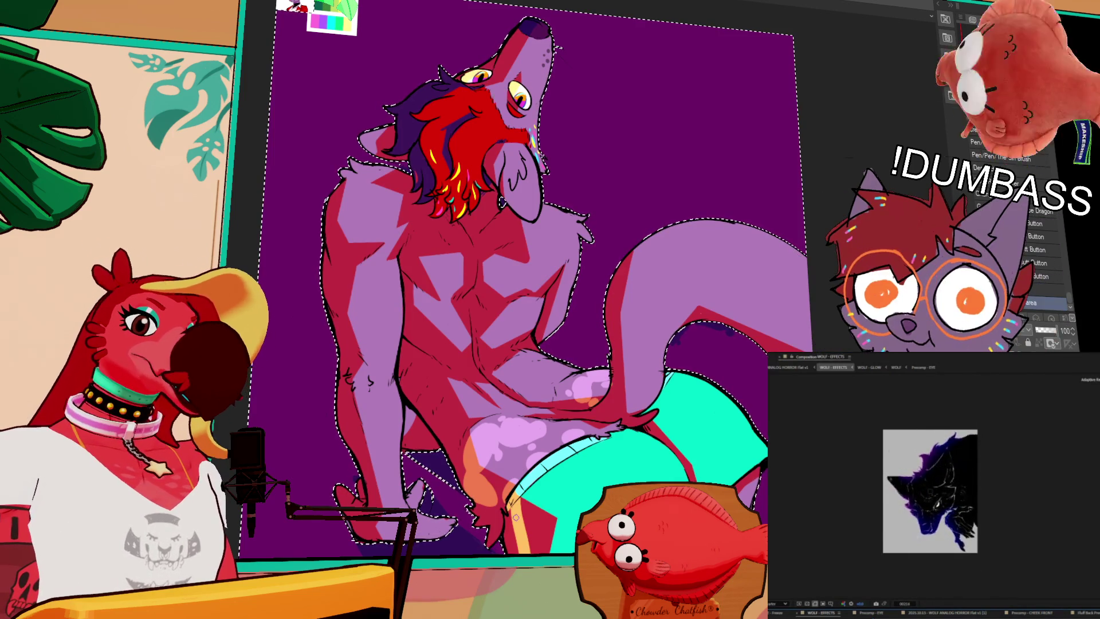
{"action": "key", "text": "ctrl+shift+i"}
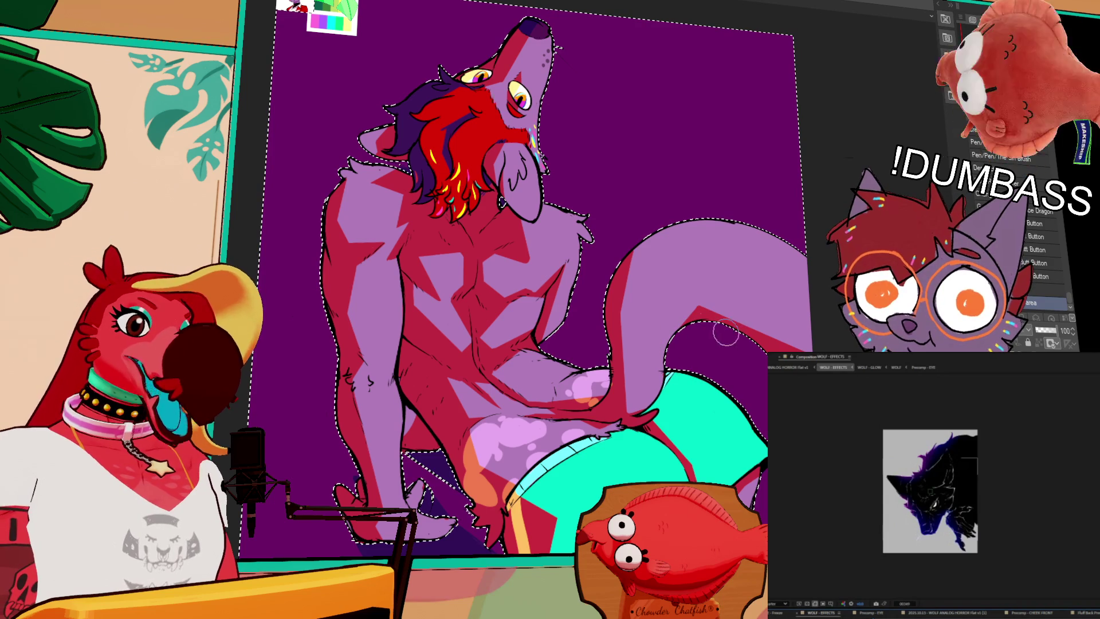
{"action": "key", "text": "ctrl+d"}
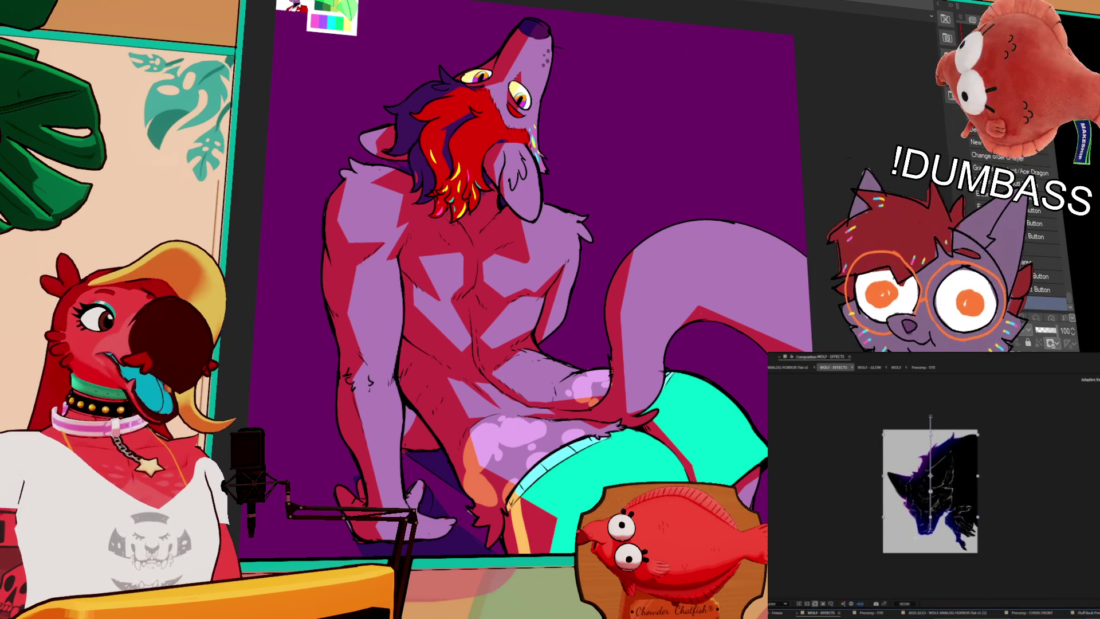
Zoom into the character lineup and recentre the view on the enlarged characters.
{"action": "scroll", "coordinate": [291, 74], "scroll_direction": "left", "scroll_amount": 5}
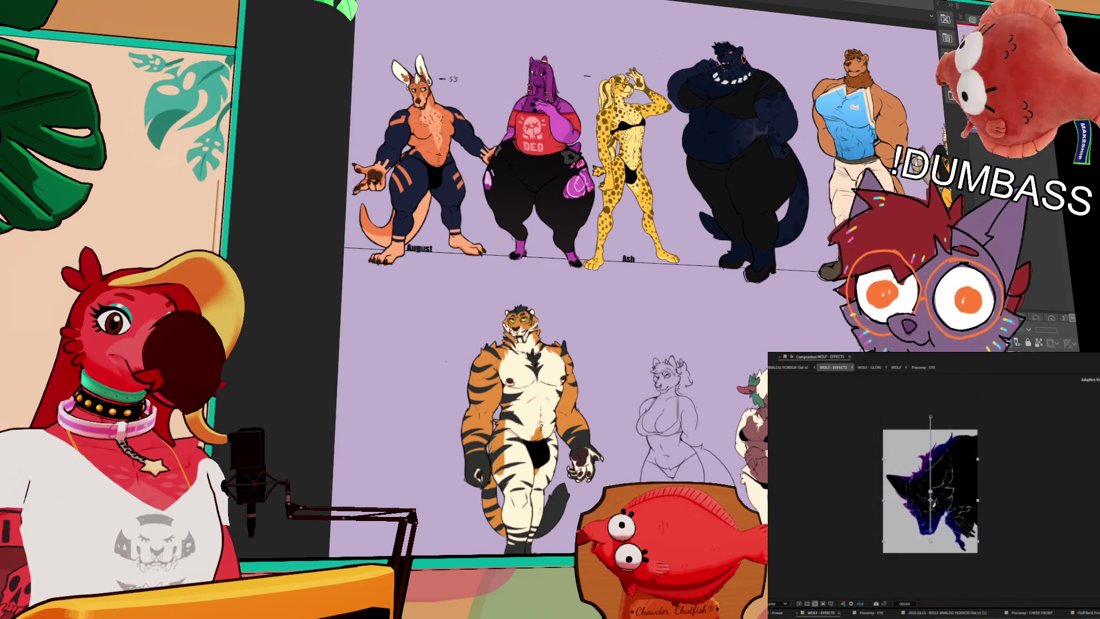
{"action": "scroll", "coordinate": [508, 299], "scroll_direction": "down", "scroll_amount": 2}
{"action": "scroll", "coordinate": [508, 299], "scroll_direction": "up", "scroll_amount": 4}
{"action": "scroll", "coordinate": [508, 298], "scroll_direction": "up", "scroll_amount": 2}
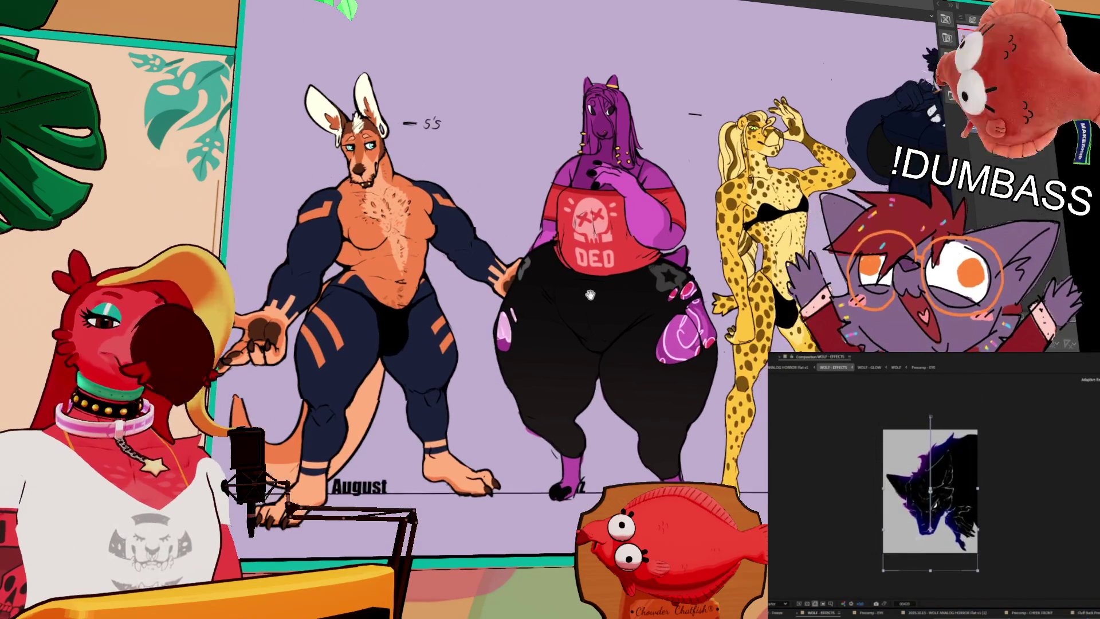
{"action": "scroll", "coordinate": [622, 334], "scroll_direction": "up", "scroll_amount": 2}
{"action": "left_click_drag", "start_coordinate": [649, 342], "coordinate": [652, 347]}
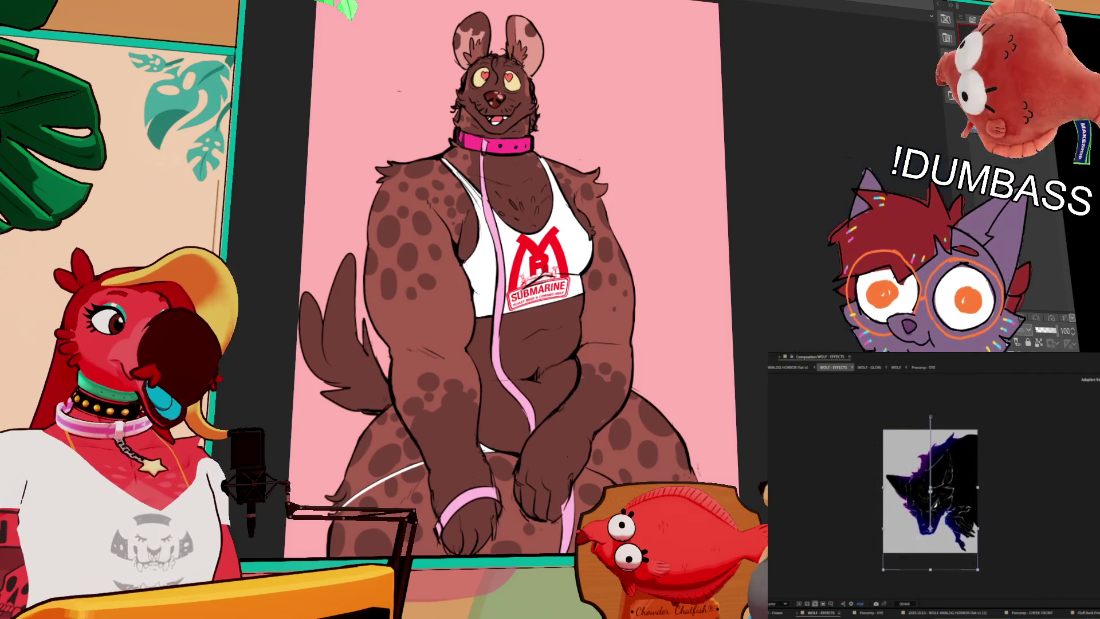
Zoom the hyena artwork to 100% and beyond, centring the view on its face.
{"action": "mouse_move", "coordinate": [672, 126]}
{"action": "left_mouse_down"}
{"action": "mouse_move", "coordinate": [712, 133]}
{"action": "mouse_move", "coordinate": [677, 115]}
{"action": "left_mouse_up"}
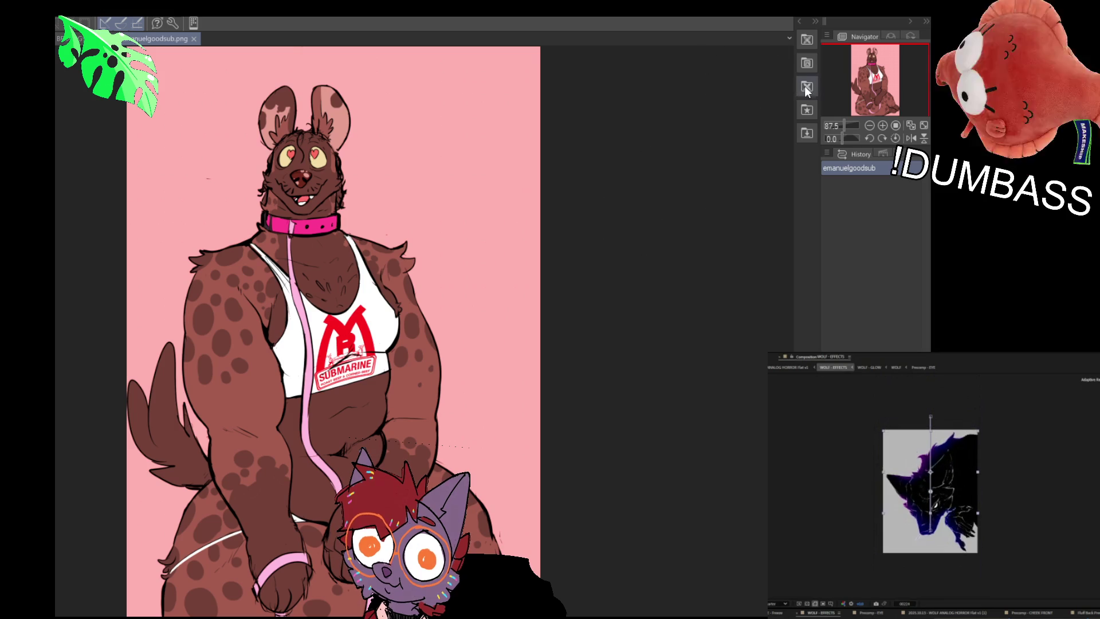
{"action": "left_click_drag", "start_coordinate": [871, 90], "coordinate": [858, 92]}
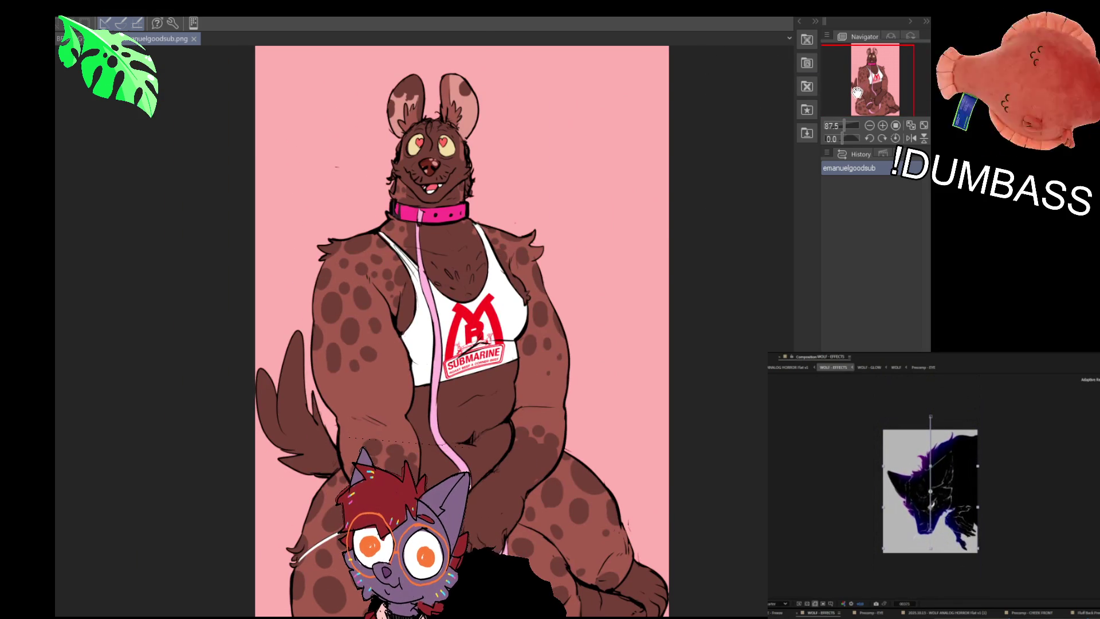
{"action": "left_click", "coordinate": [881, 125]}
{"action": "left_click_drag", "start_coordinate": [882, 87], "coordinate": [886, 84]}
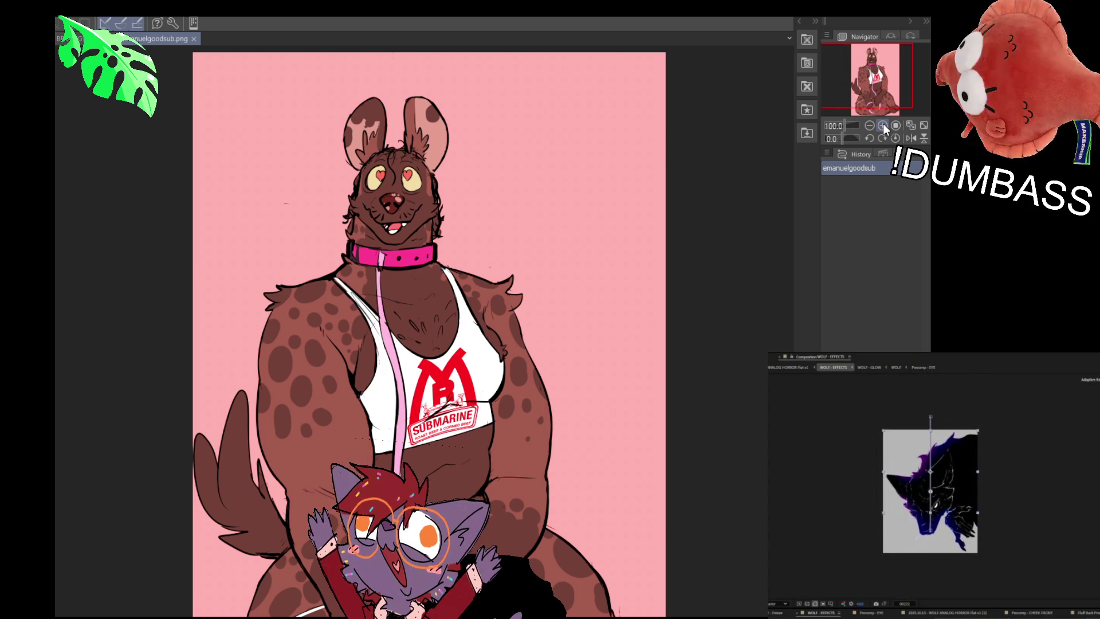
{"action": "scroll", "coordinate": [313, 248], "scroll_direction": "up", "scroll_amount": 2}
{"action": "left_click_drag", "start_coordinate": [622, 172], "coordinate": [564, 207]}
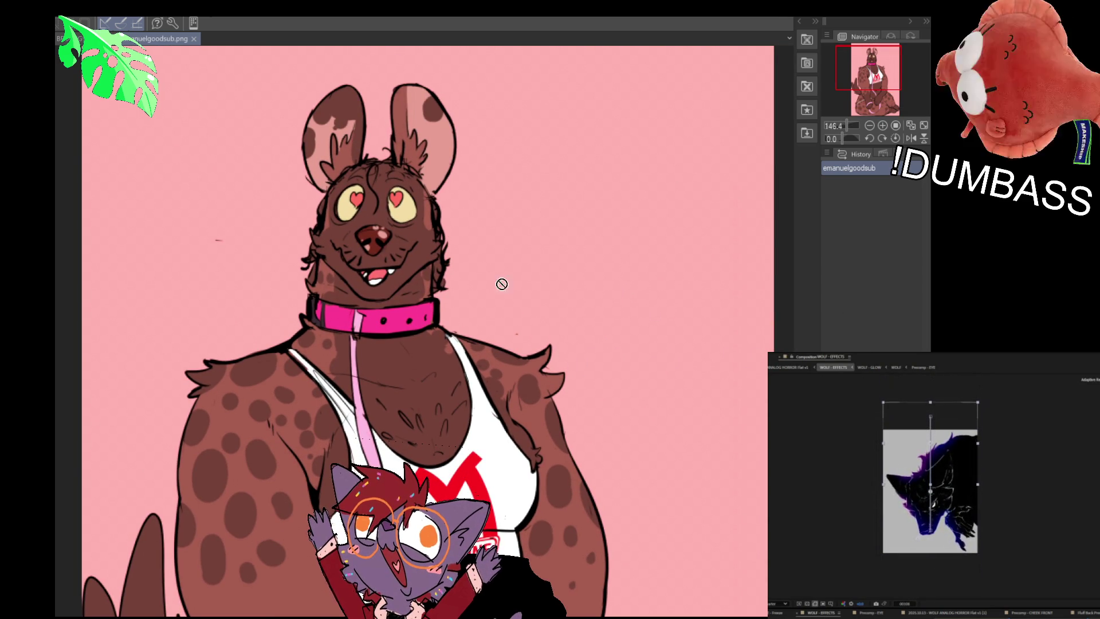
Open the emanuelfatting.png sketch and bring its 'fats at u lovingly' caption into view.
{"action": "left_click_drag", "start_coordinate": [609, 285], "coordinate": [344, 95]}
{"action": "scroll", "coordinate": [321, 114], "scroll_direction": "up", "scroll_amount": 2}
{"action": "mouse_move", "coordinate": [265, 213]}
{"action": "left_mouse_down"}
{"action": "mouse_move", "coordinate": [414, 157]}
{"action": "mouse_move", "coordinate": [448, 156]}
{"action": "left_mouse_up"}
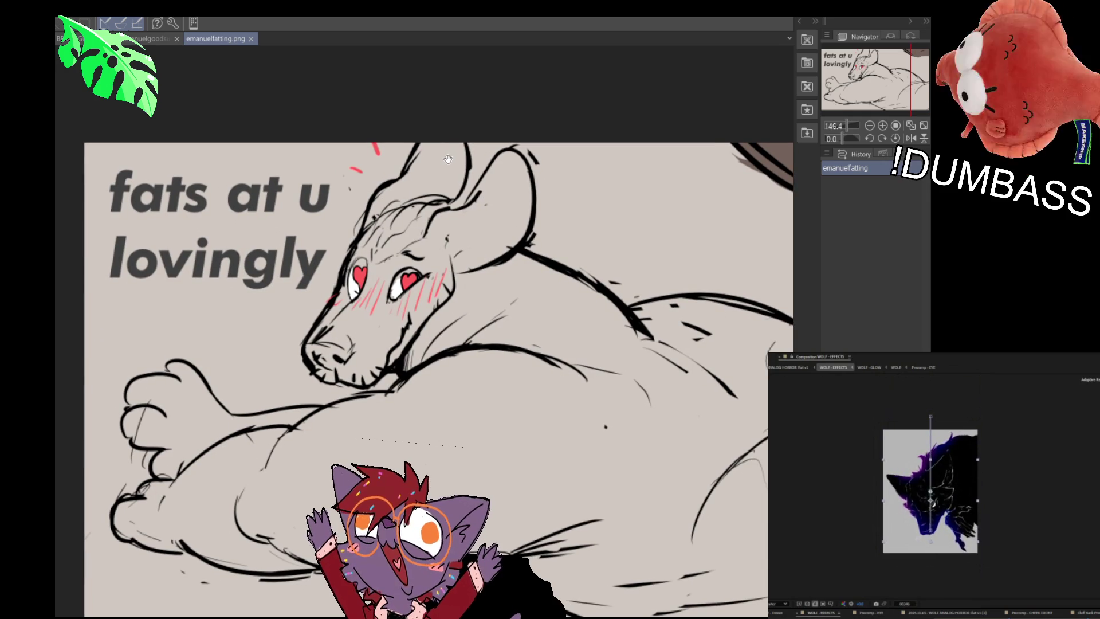
Open the emanueltummy.png and EMANUELGOODBOY.png sketches.
{"action": "left_click_drag", "start_coordinate": [476, 120], "coordinate": [483, 118]}
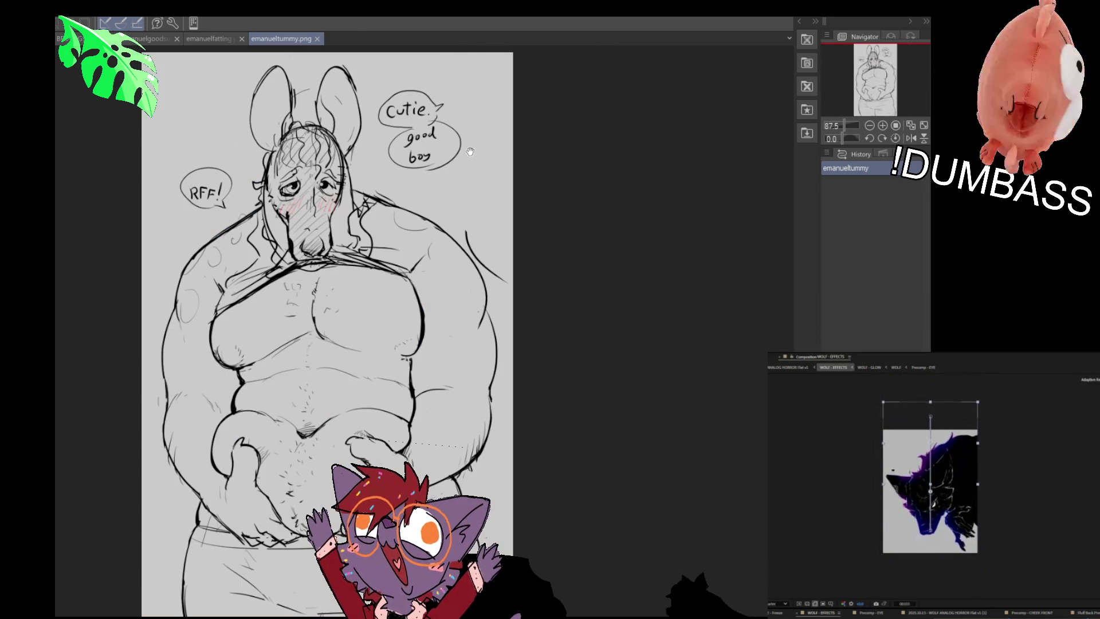
{"action": "scroll", "coordinate": [493, 172], "scroll_direction": "up", "scroll_amount": 2}
{"action": "mouse_move", "coordinate": [459, 178]}
{"action": "left_mouse_down"}
{"action": "mouse_move", "coordinate": [548, 139]}
{"action": "mouse_move", "coordinate": [544, 163]}
{"action": "mouse_move", "coordinate": [663, 141]}
{"action": "mouse_move", "coordinate": [696, 149]}
{"action": "left_mouse_up"}
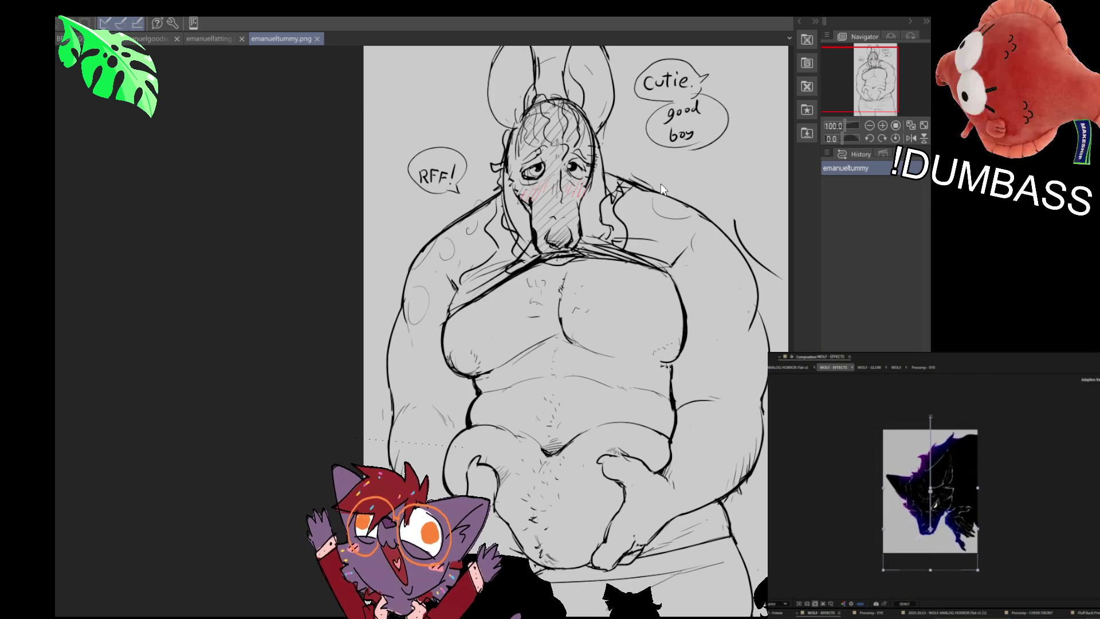
{"action": "left_click_drag", "start_coordinate": [198, 262], "coordinate": [201, 262]}
Zoom and pan around the sketch's face and body, then switch to emanuelyeenfaces.png.
{"action": "left_click_drag", "start_coordinate": [555, 171], "coordinate": [570, 170]}
{"action": "scroll", "coordinate": [103, 373], "scroll_direction": "up", "scroll_amount": 5}
{"action": "mouse_move", "coordinate": [119, 300]}
{"action": "left_mouse_down"}
{"action": "mouse_move", "coordinate": [226, 227]}
{"action": "mouse_move", "coordinate": [218, 201]}
{"action": "left_mouse_up"}
{"action": "scroll", "coordinate": [258, 218], "scroll_direction": "down", "scroll_amount": 1}
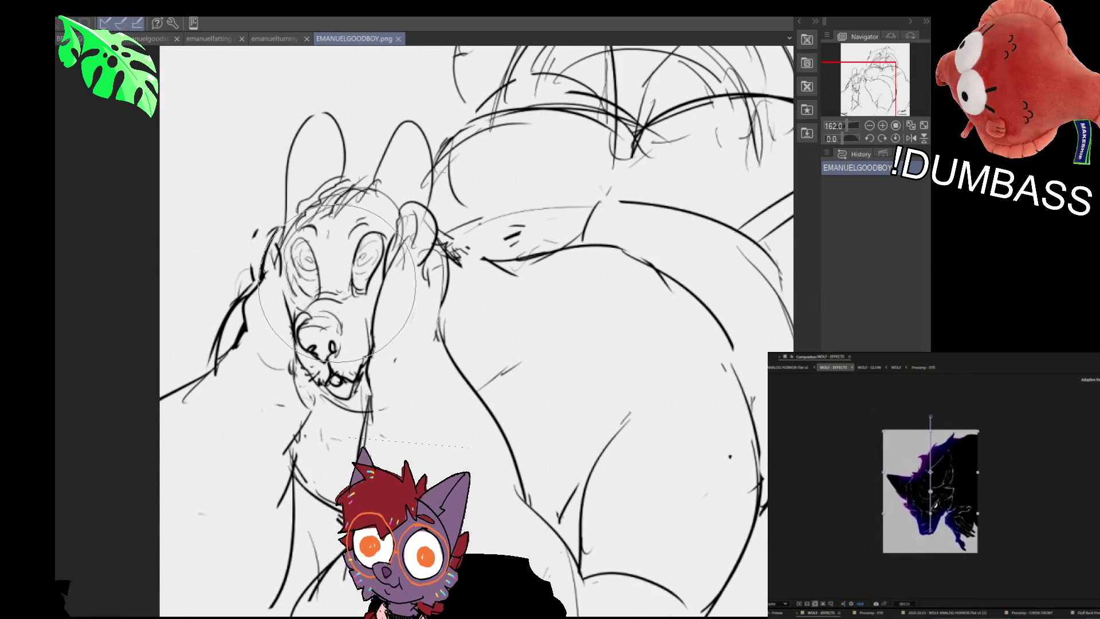
{"action": "left_click_drag", "start_coordinate": [477, 399], "coordinate": [472, 423]}
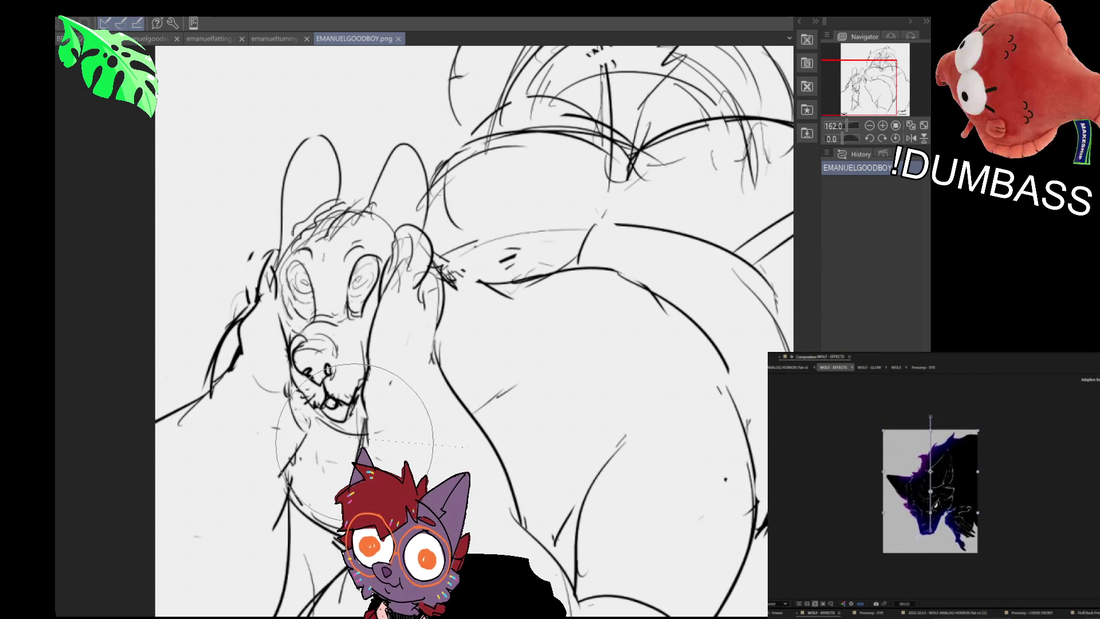
{"action": "left_click_drag", "start_coordinate": [447, 378], "coordinate": [401, 385]}
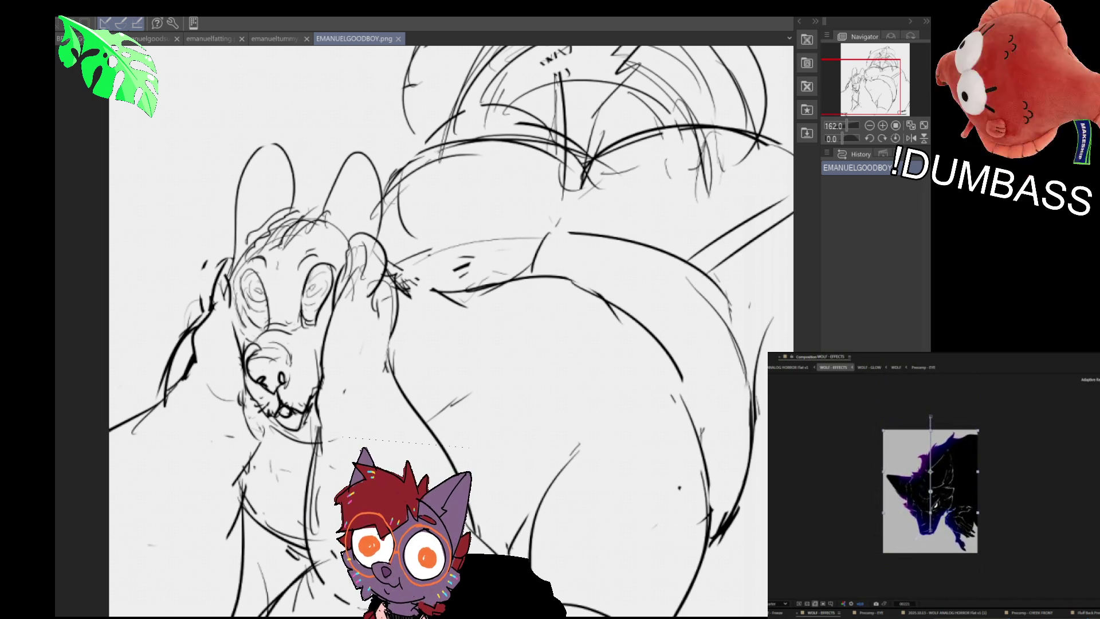
{"action": "left_click", "coordinate": [416, 38]}
{"action": "mouse_move", "coordinate": [331, 253]}
{"action": "left_mouse_down"}
{"action": "mouse_move", "coordinate": [634, 264]}
{"action": "mouse_move", "coordinate": [302, 232]}
{"action": "mouse_move", "coordinate": [372, 289]}
{"action": "mouse_move", "coordinate": [457, 292]}
{"action": "left_mouse_up"}
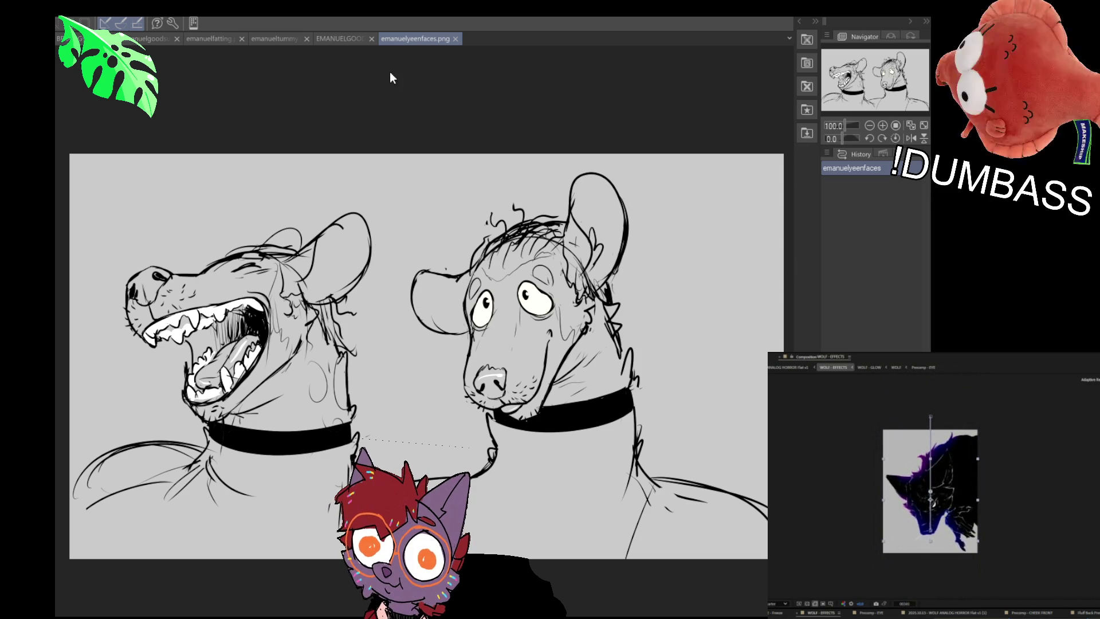
Close the emanuelyeenfaces, EMANUELGOODBOY, emanueltummy and emanuelfatting tabs.
{"action": "left_click", "coordinate": [350, 38]}
{"action": "left_click", "coordinate": [398, 38]}
{"action": "left_click", "coordinate": [317, 38]}
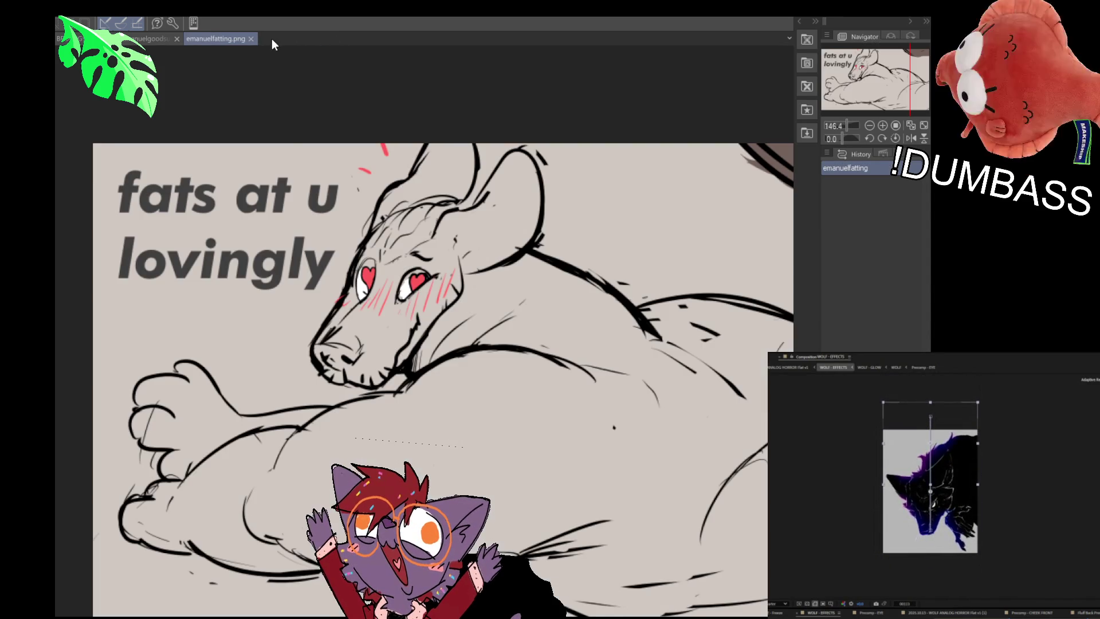
{"action": "left_click", "coordinate": [252, 39]}
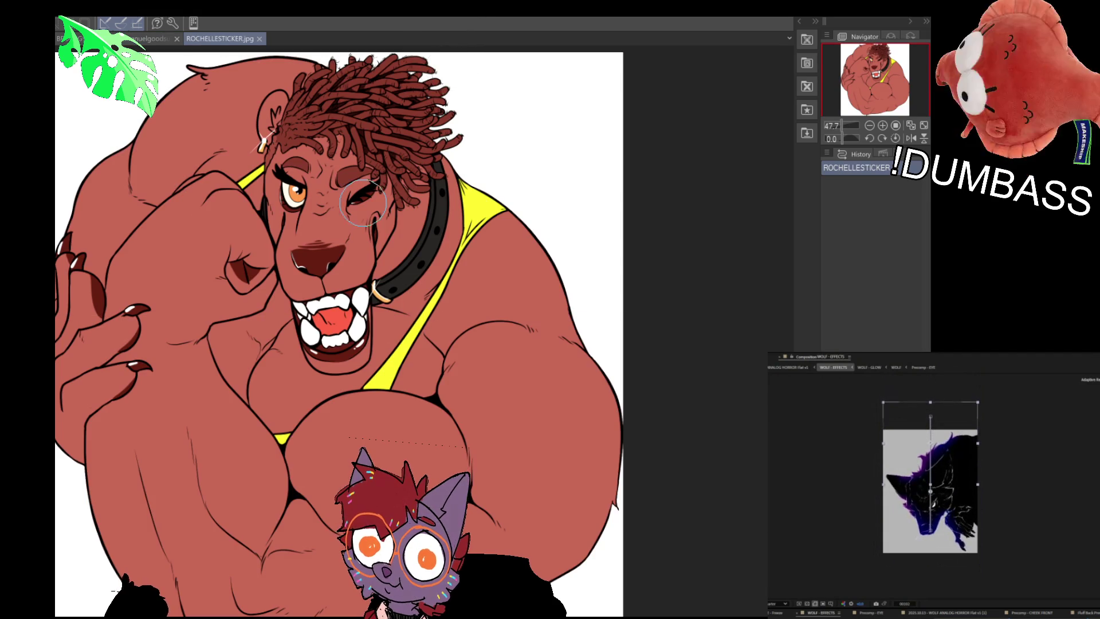
Zoom into ROCHELLESTICKER.jpg, then switch to the Kasib1.png orca artwork.
{"action": "scroll", "coordinate": [384, 183], "scroll_direction": "up", "scroll_amount": 2}
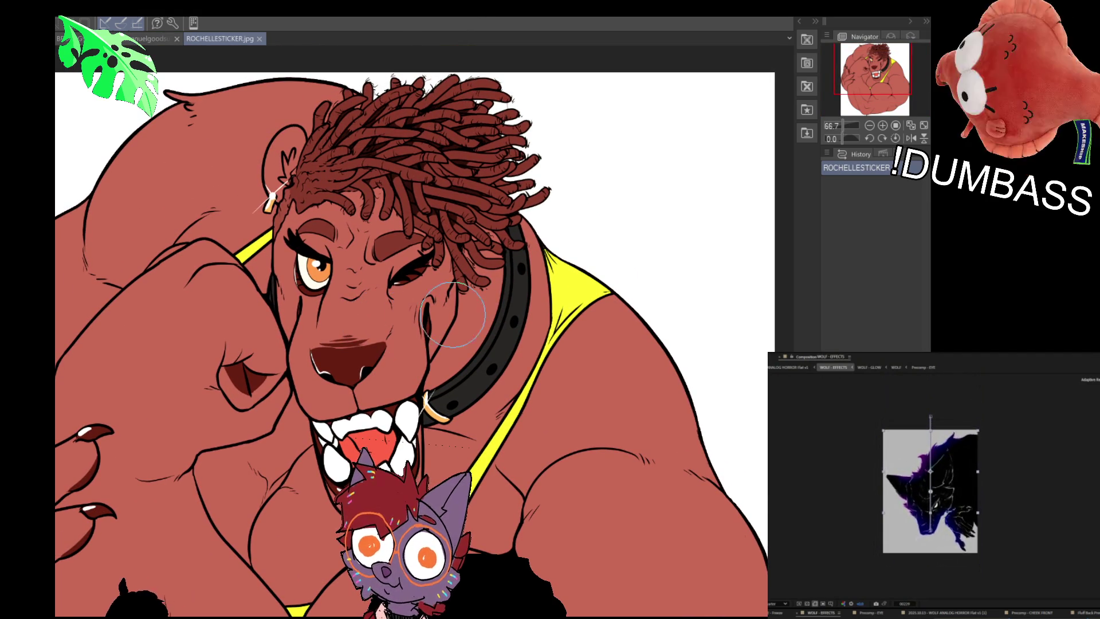
{"action": "scroll", "coordinate": [395, 439], "scroll_direction": "up", "scroll_amount": 2}
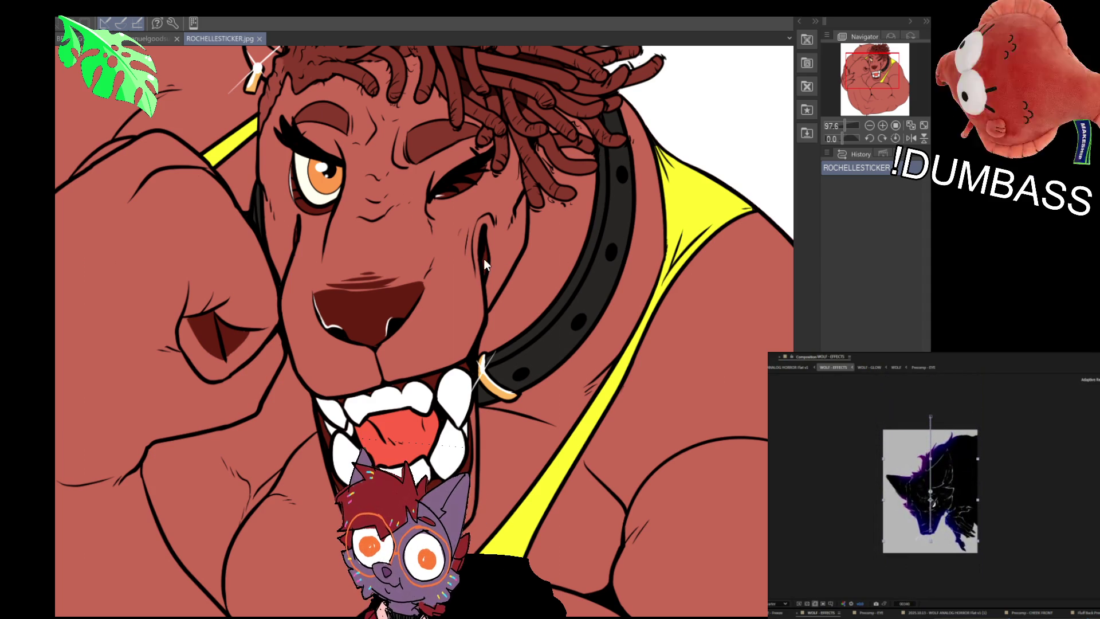
{"action": "key", "text": "ctrl+Tab"}
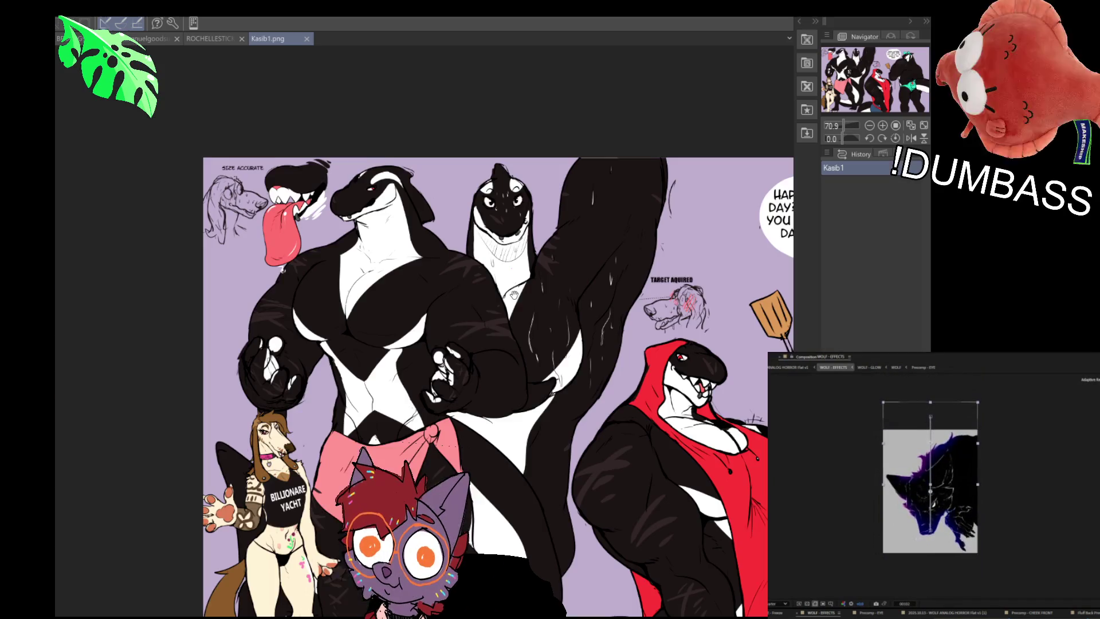
Zoom and pan around Kasib1.png over the tongue sketch, orca chest and red-hooded orca.
{"action": "scroll", "coordinate": [210, 205], "scroll_direction": "up", "scroll_amount": 5}
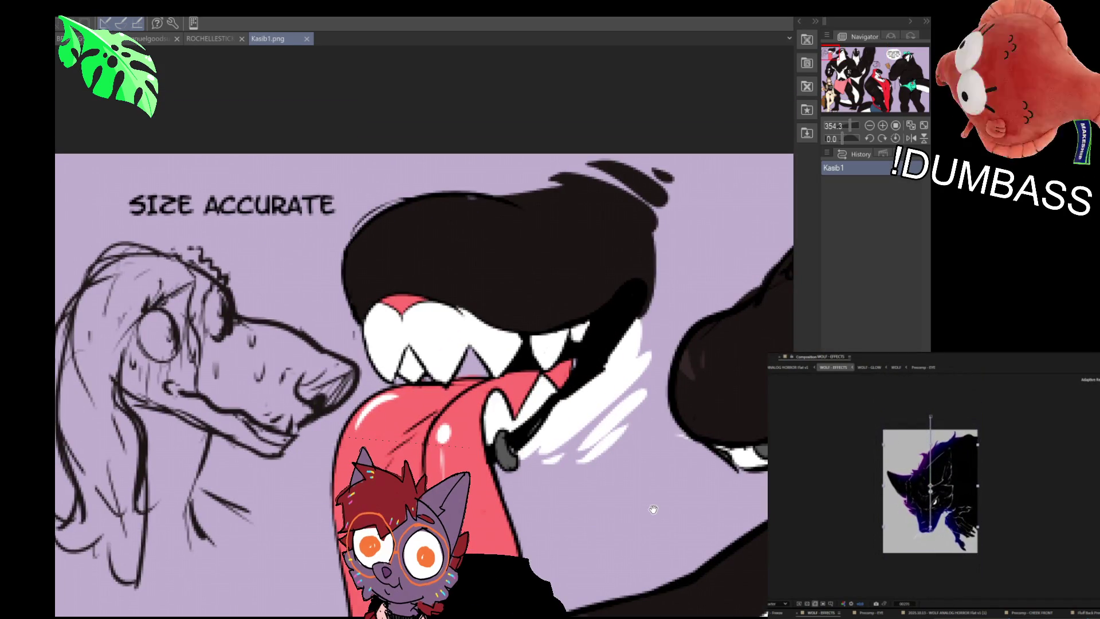
{"action": "left_click_drag", "start_coordinate": [653, 509], "coordinate": [658, 501]}
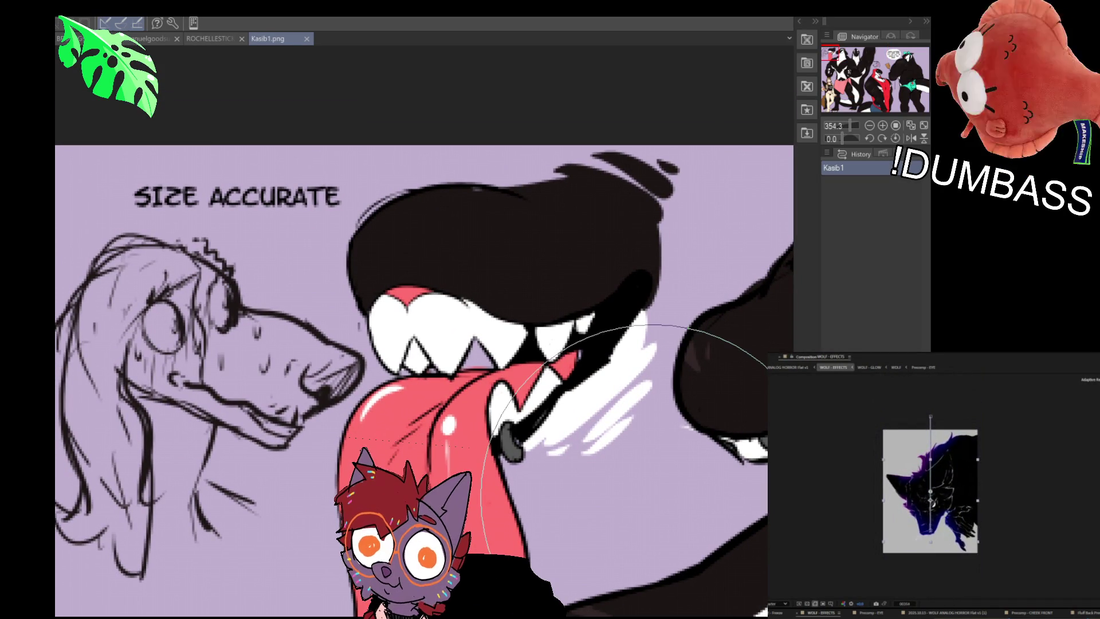
{"action": "scroll", "coordinate": [658, 500], "scroll_direction": "down", "scroll_amount": 3}
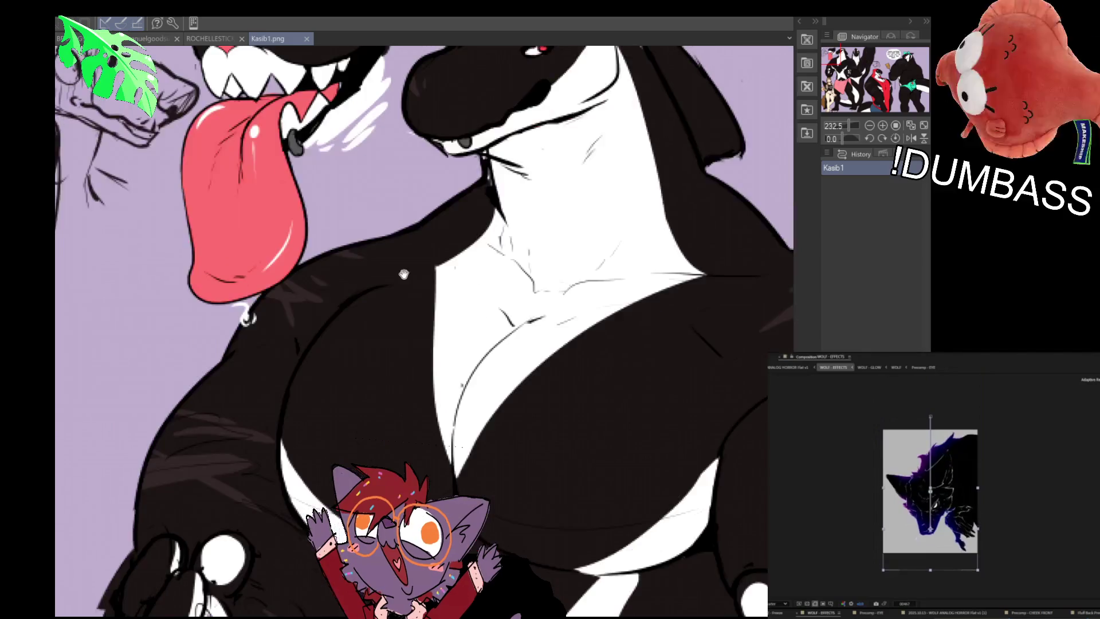
{"action": "left_click_drag", "start_coordinate": [425, 338], "coordinate": [528, 338]}
{"action": "scroll", "coordinate": [528, 338], "scroll_direction": "down", "scroll_amount": 3}
{"action": "scroll", "coordinate": [204, 309], "scroll_direction": "up", "scroll_amount": 2}
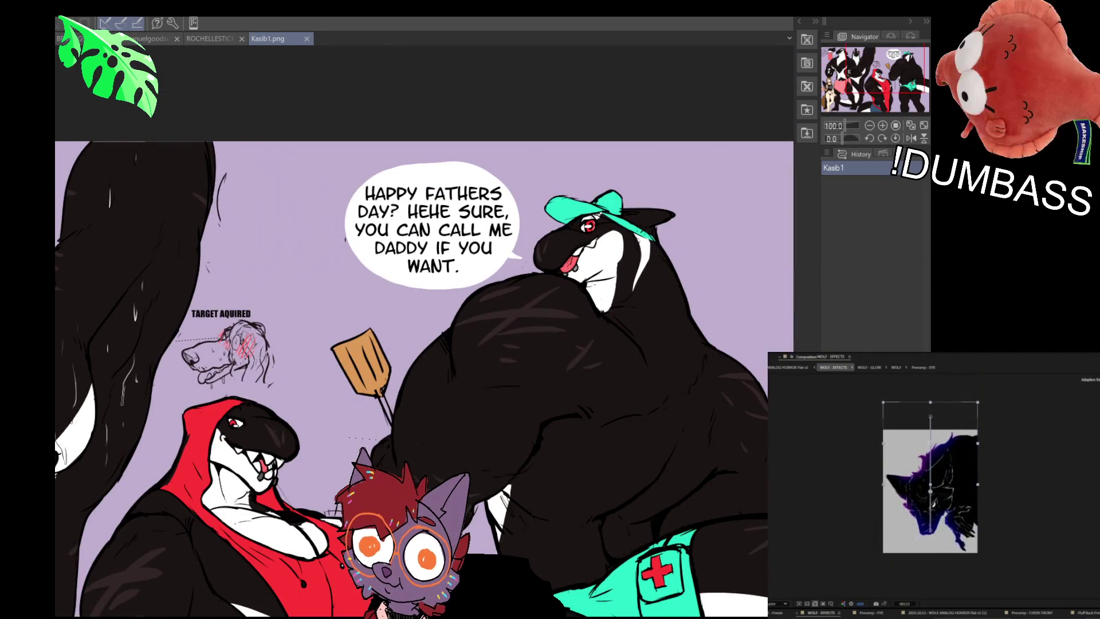
{"action": "scroll", "coordinate": [310, 350], "scroll_direction": "up", "scroll_amount": 4}
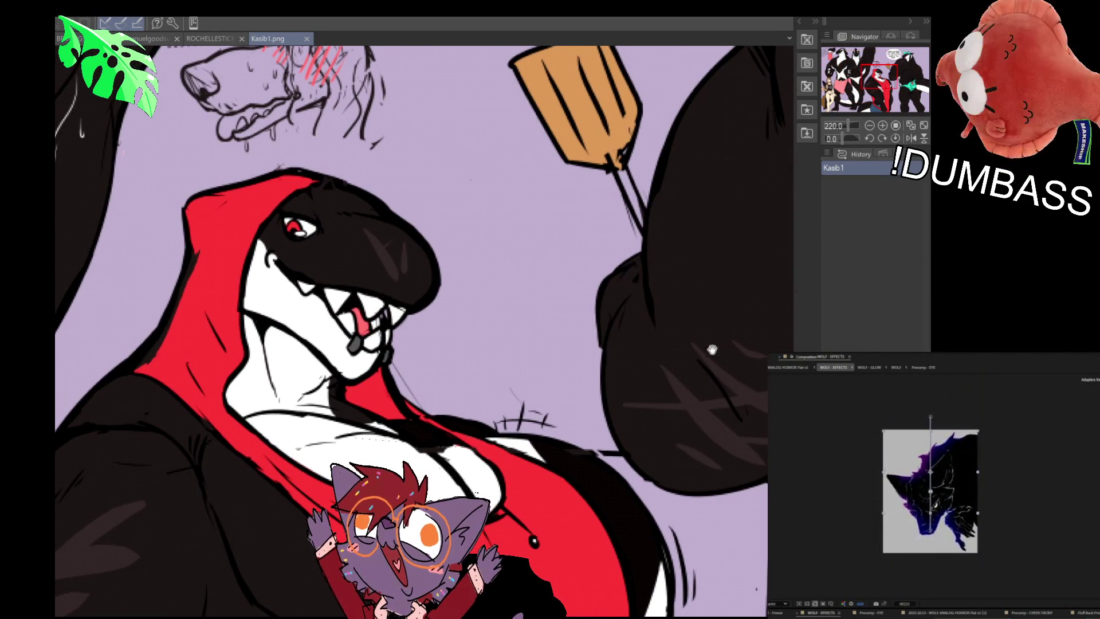
{"action": "left_click_drag", "start_coordinate": [618, 364], "coordinate": [644, 362]}
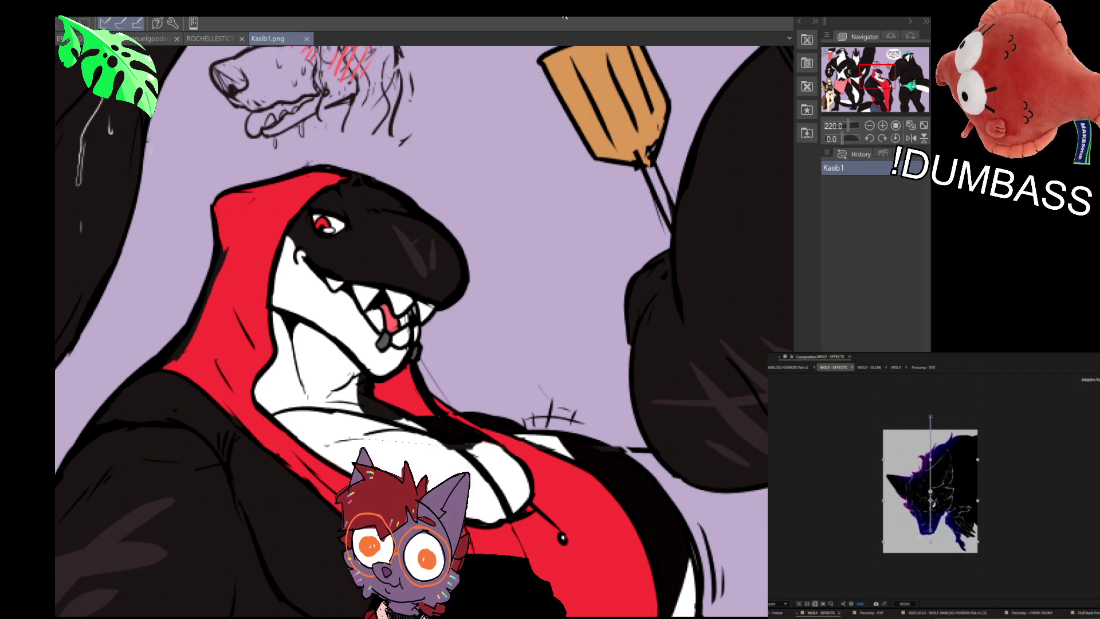
{"action": "scroll", "coordinate": [436, 258], "scroll_direction": "down", "scroll_amount": 5}
{"action": "scroll", "coordinate": [436, 287], "scroll_direction": "up", "scroll_amount": 2}
{"action": "scroll", "coordinate": [435, 292], "scroll_direction": "up", "scroll_amount": 2}
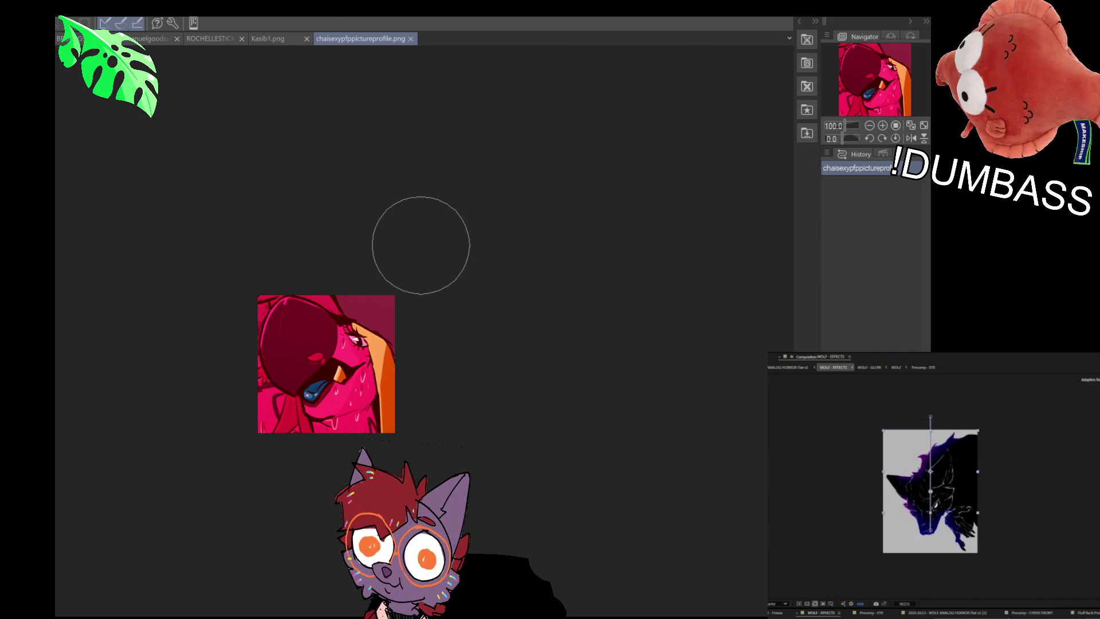
Enlarge and centre the pink profile picture, then drag in chaiblush500.png.
{"action": "scroll", "coordinate": [396, 303], "scroll_direction": "up", "scroll_amount": 3}
{"action": "mouse_move", "coordinate": [412, 366]}
{"action": "left_mouse_down"}
{"action": "mouse_move", "coordinate": [590, 324]}
{"action": "mouse_move", "coordinate": [580, 311]}
{"action": "left_mouse_up"}
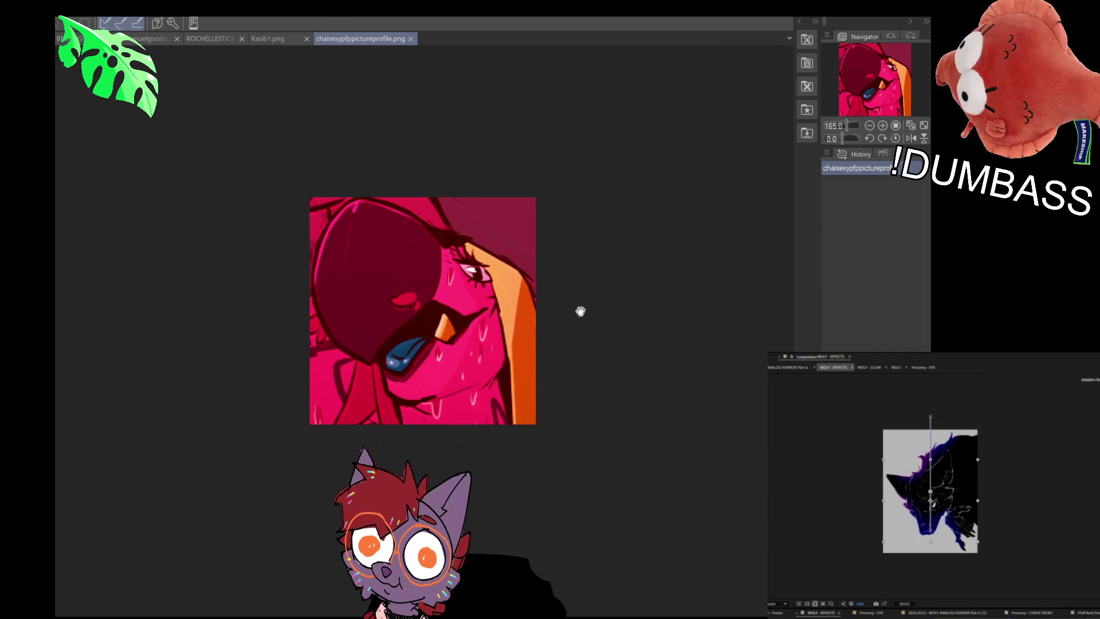
{"action": "scroll", "coordinate": [567, 310], "scroll_direction": "up", "scroll_amount": 2}
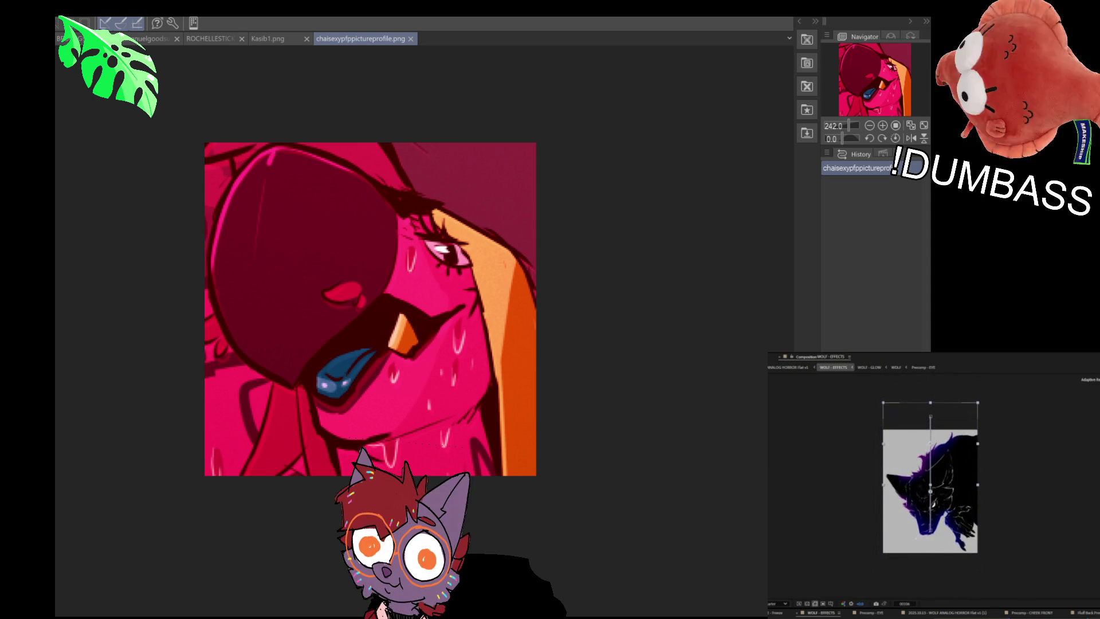
{"action": "left_click_drag", "start_coordinate": [57, 401], "coordinate": [59, 402]}
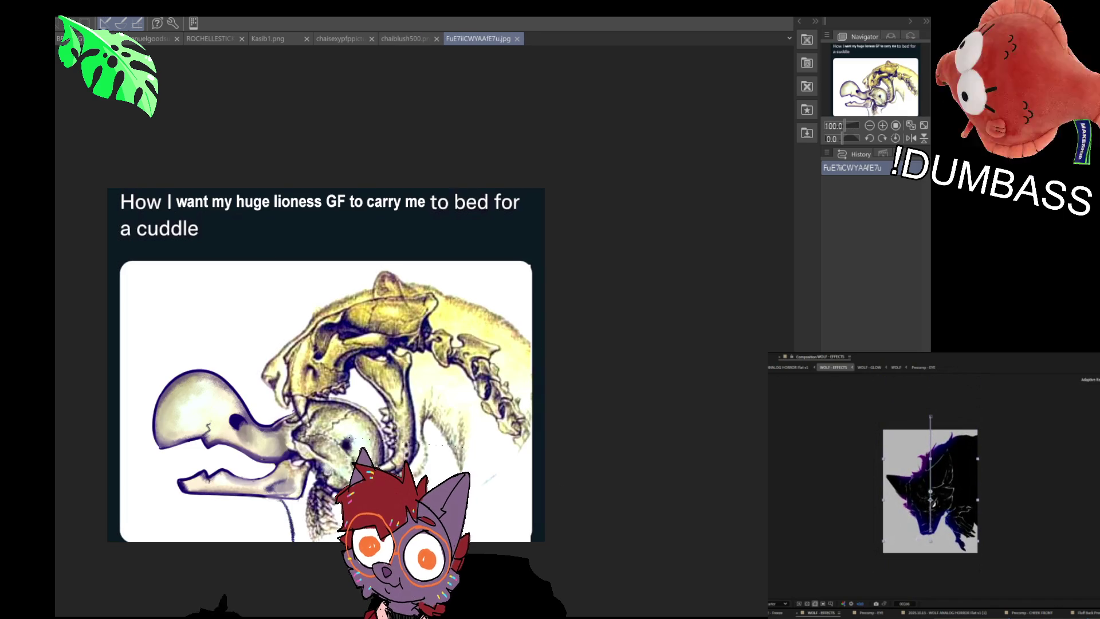
Zoom the lioness meme, then close chaiblush500, the profile picture, Kasib1, ROCHELLESTICKER and the meme.
{"action": "scroll", "coordinate": [553, 295], "scroll_direction": "up", "scroll_amount": 2}
{"action": "left_click_drag", "start_coordinate": [563, 307], "coordinate": [636, 288]}
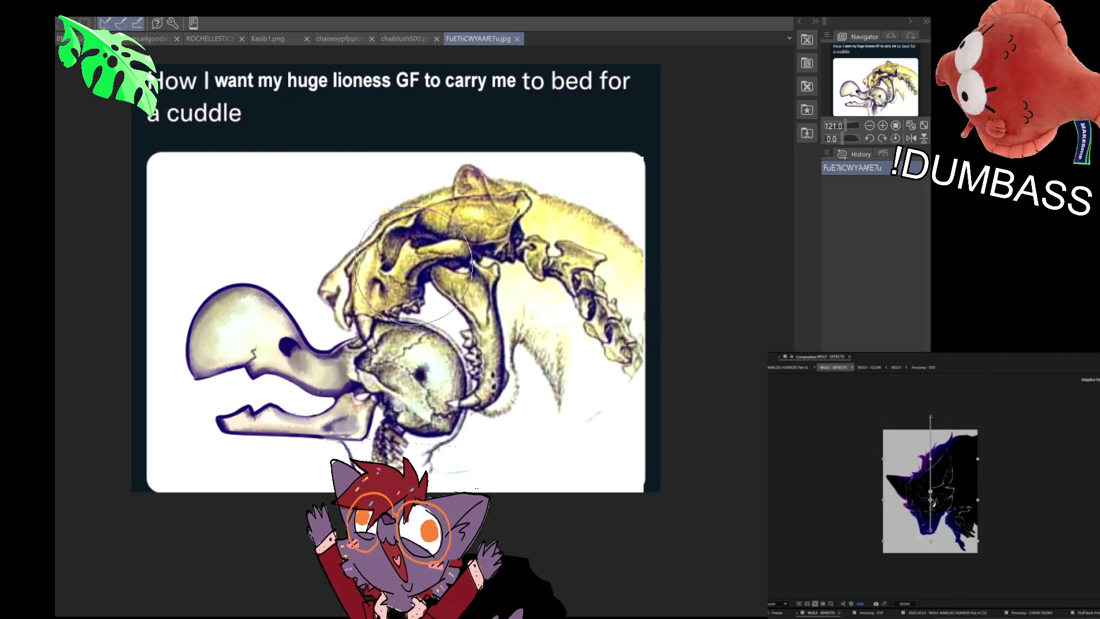
{"action": "left_click", "coordinate": [437, 39]}
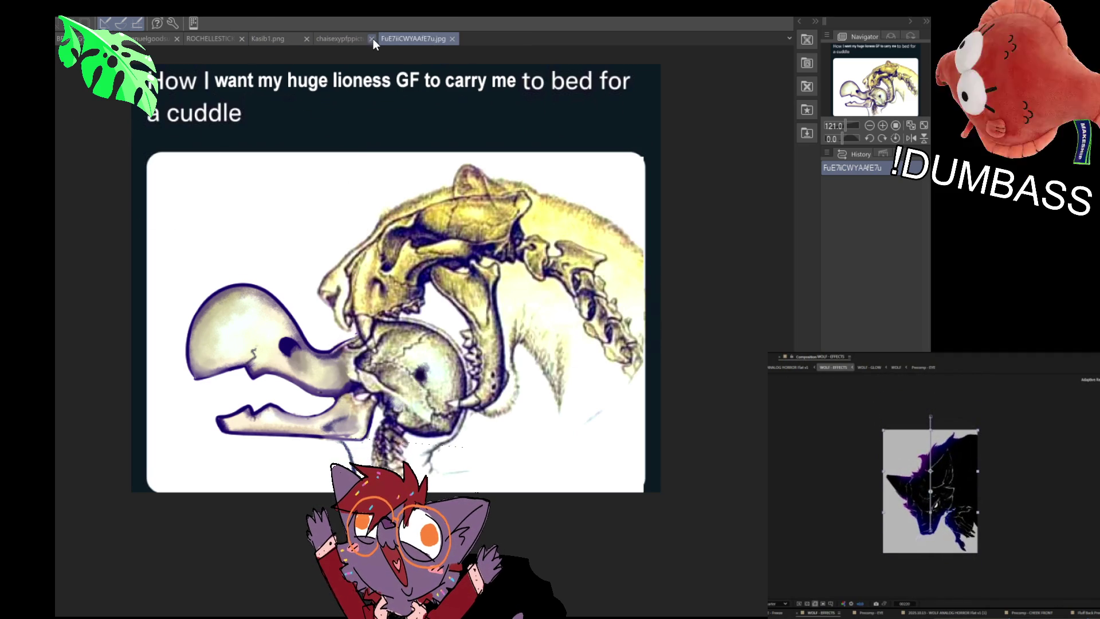
{"action": "left_click", "coordinate": [372, 39]}
{"action": "left_click", "coordinate": [306, 38]}
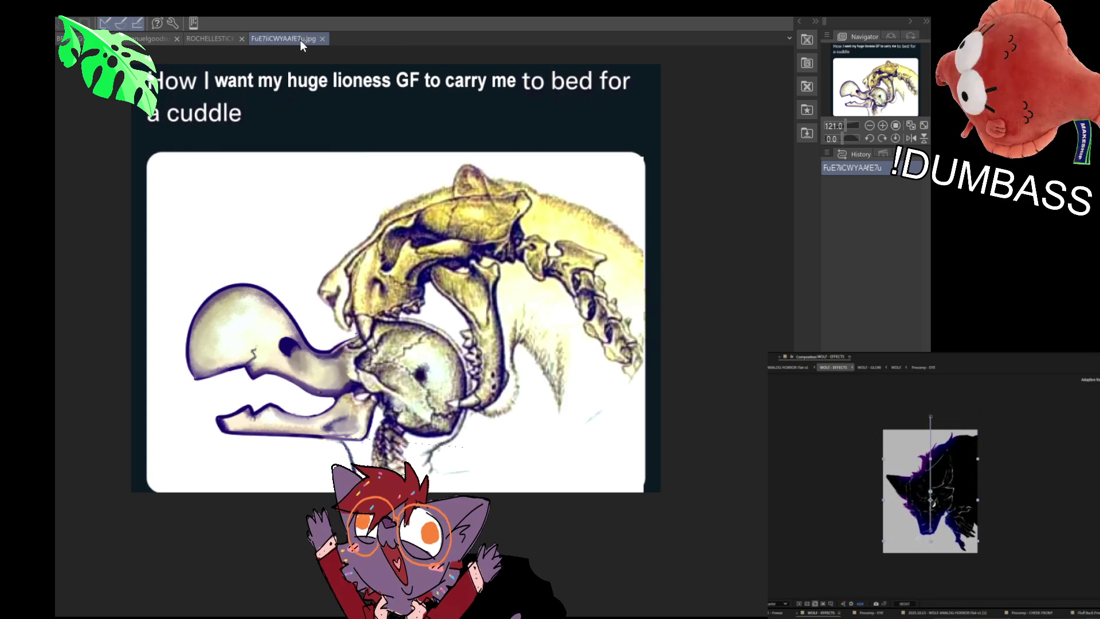
{"action": "left_click", "coordinate": [242, 38]}
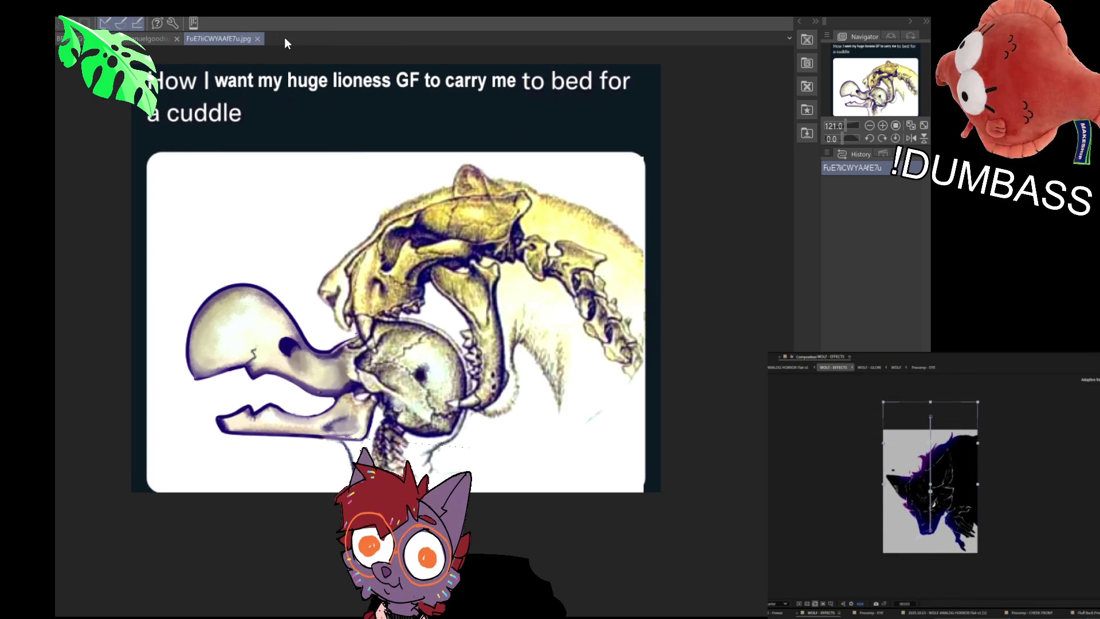
{"action": "left_click", "coordinate": [257, 39]}
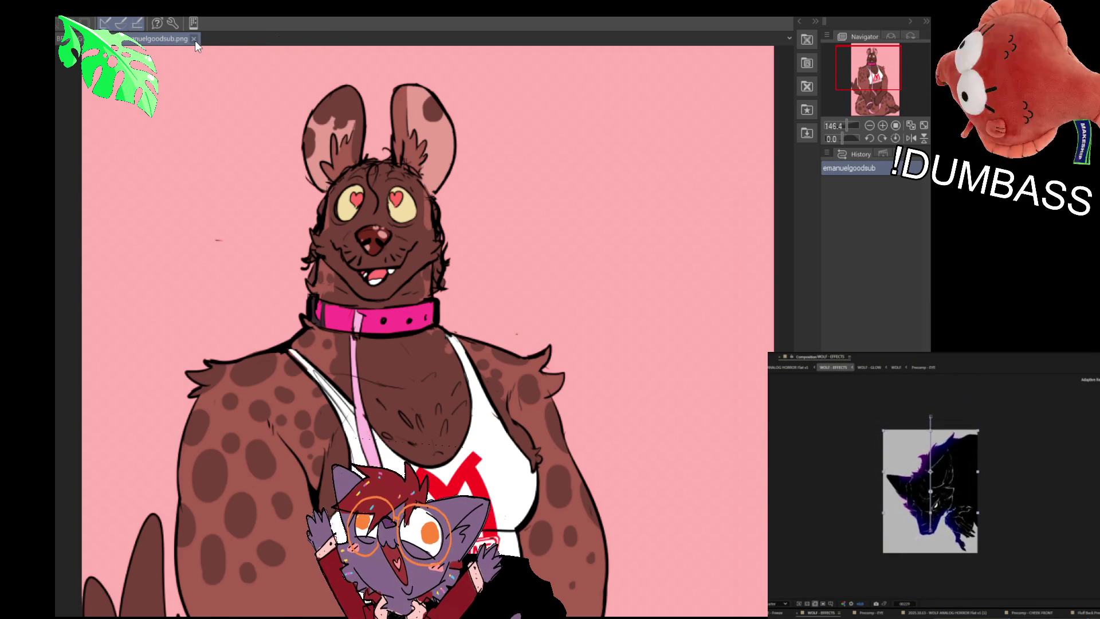
Close emanuelgoodsub.png and pan the lineup across the lion, climber and red characters.
{"action": "left_click", "coordinate": [194, 38]}
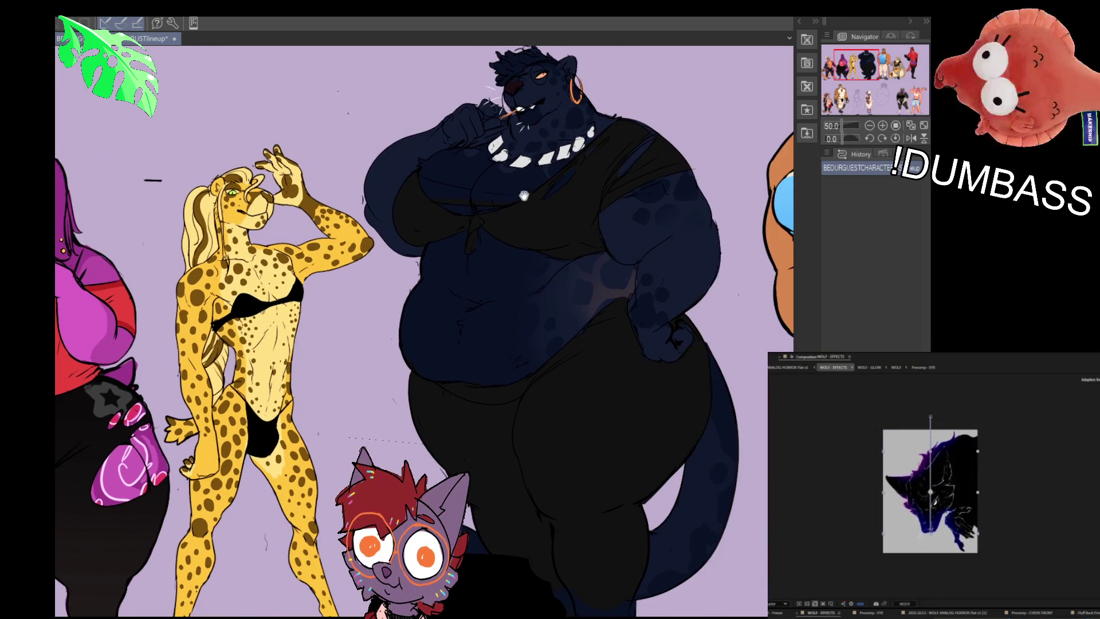
{"action": "left_click_drag", "start_coordinate": [524, 196], "coordinate": [352, 206]}
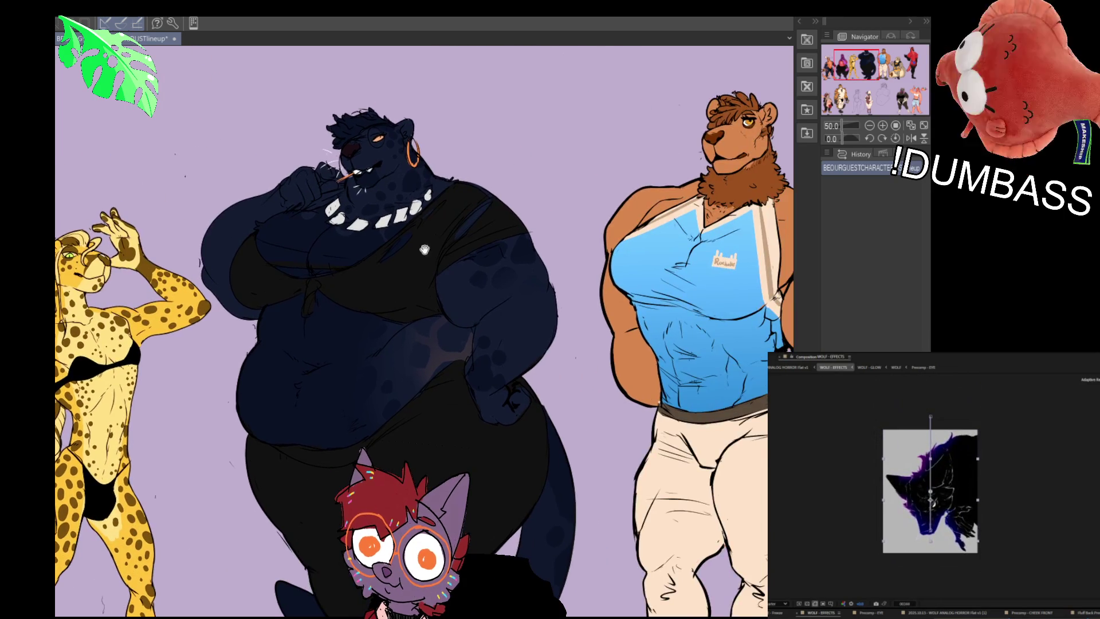
{"action": "left_click_drag", "start_coordinate": [516, 229], "coordinate": [418, 246]}
{"action": "left_click_drag", "start_coordinate": [593, 264], "coordinate": [341, 279]}
{"action": "left_click_drag", "start_coordinate": [510, 275], "coordinate": [344, 283]}
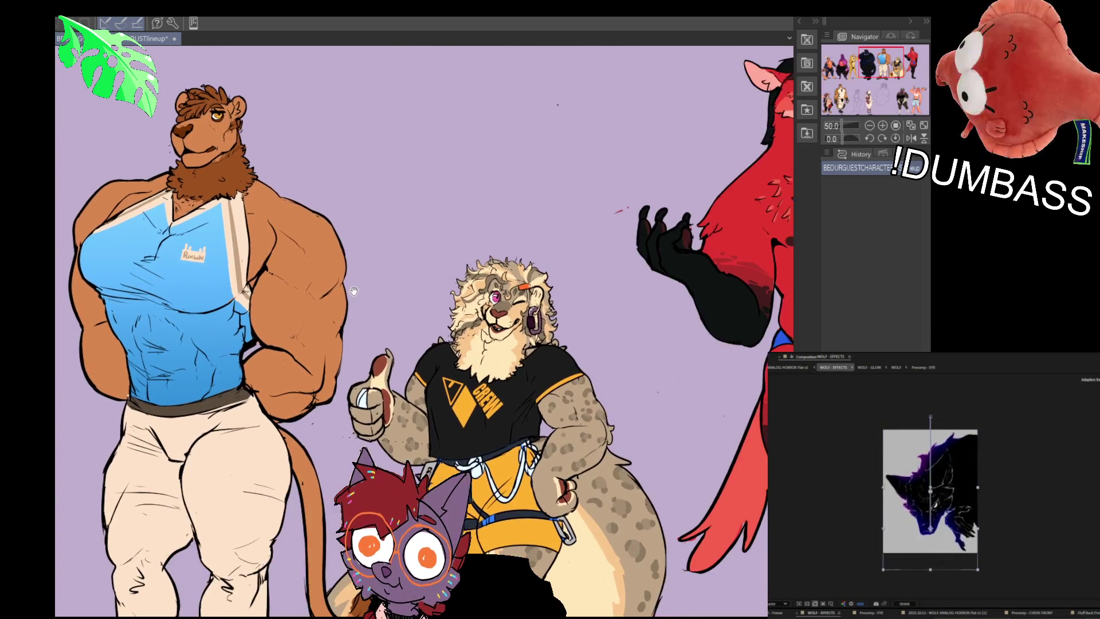
{"action": "left_click_drag", "start_coordinate": [458, 286], "coordinate": [338, 289]}
{"action": "left_click_drag", "start_coordinate": [493, 298], "coordinate": [299, 299]}
Pan on to the badger, horse, sheep, tiger, kangaroo and woman sketch.
{"action": "left_click_drag", "start_coordinate": [373, 401], "coordinate": [322, 187]}
{"action": "left_click_drag", "start_coordinate": [399, 417], "coordinate": [399, 188]}
{"action": "left_click_drag", "start_coordinate": [458, 430], "coordinate": [383, 139]}
{"action": "left_click_drag", "start_coordinate": [115, 269], "coordinate": [401, 275]}
{"action": "left_click_drag", "start_coordinate": [126, 281], "coordinate": [413, 287]}
{"action": "left_click_drag", "start_coordinate": [261, 314], "coordinate": [454, 318]}
{"action": "mouse_move", "coordinate": [154, 315]}
{"action": "left_mouse_down"}
{"action": "mouse_move", "coordinate": [437, 319]}
{"action": "mouse_move", "coordinate": [634, 412]}
{"action": "mouse_move", "coordinate": [777, 378]}
{"action": "left_mouse_up"}
Use the Navigator to jump to the red wolf, then zoom in on the sheep.
{"action": "left_click", "coordinate": [911, 60]}
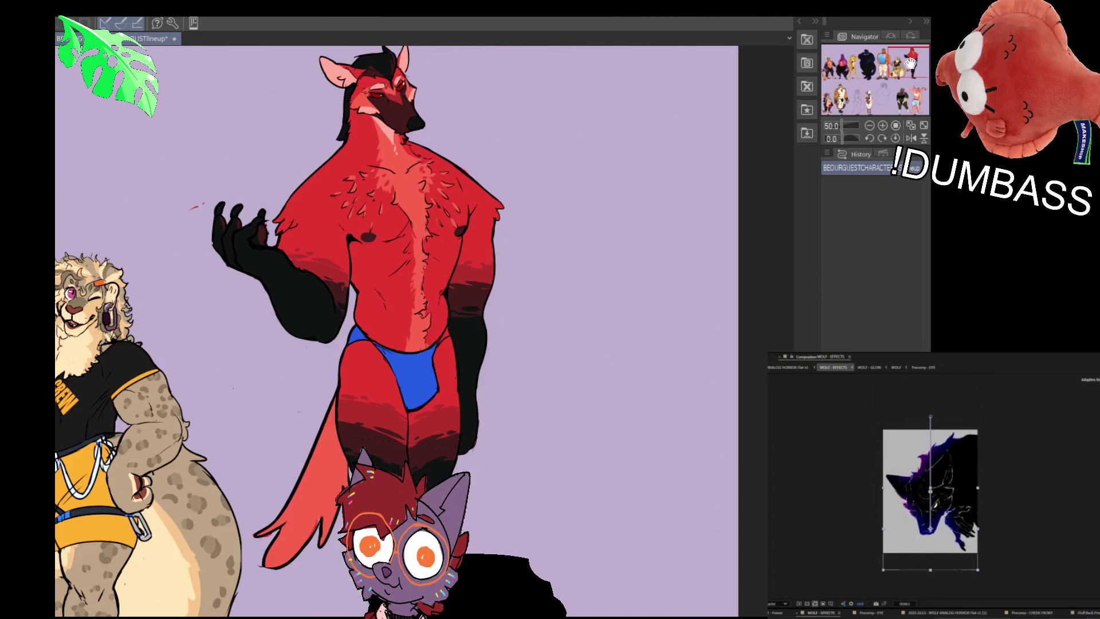
{"action": "left_click_drag", "start_coordinate": [699, 101], "coordinate": [550, 162]}
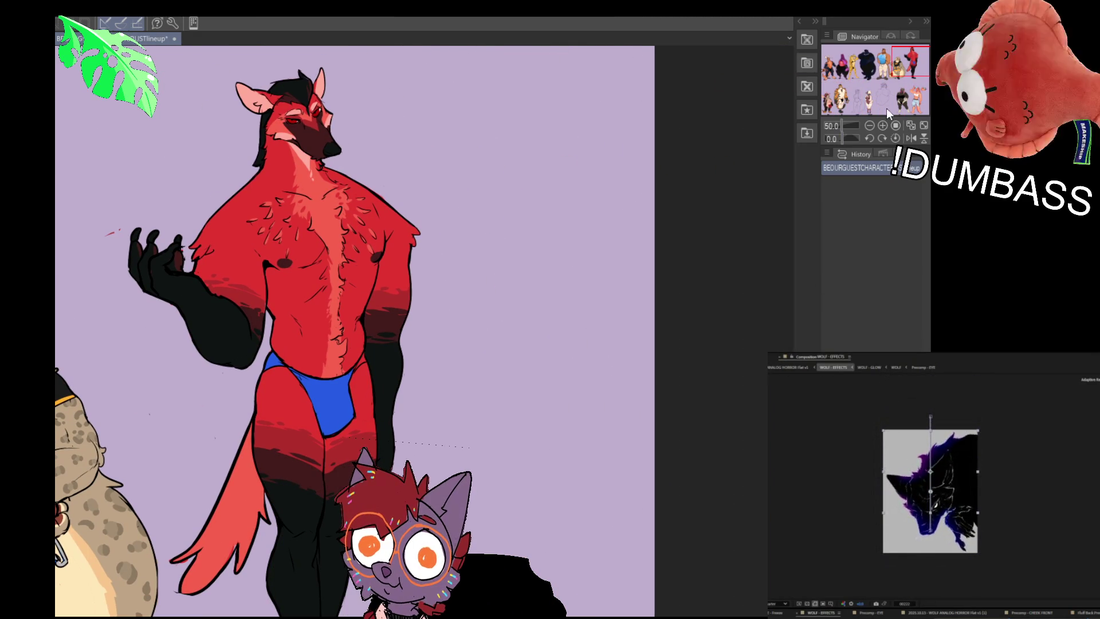
{"action": "left_click", "coordinate": [869, 102]}
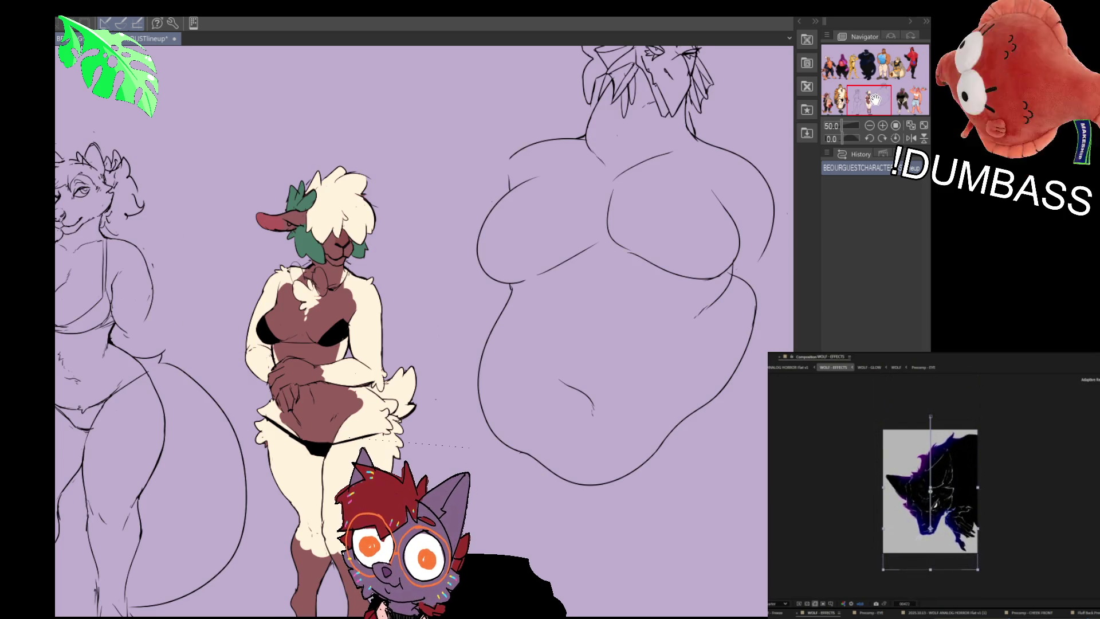
{"action": "left_click", "coordinate": [869, 107]}
{"action": "left_click_drag", "start_coordinate": [869, 107], "coordinate": [870, 103]}
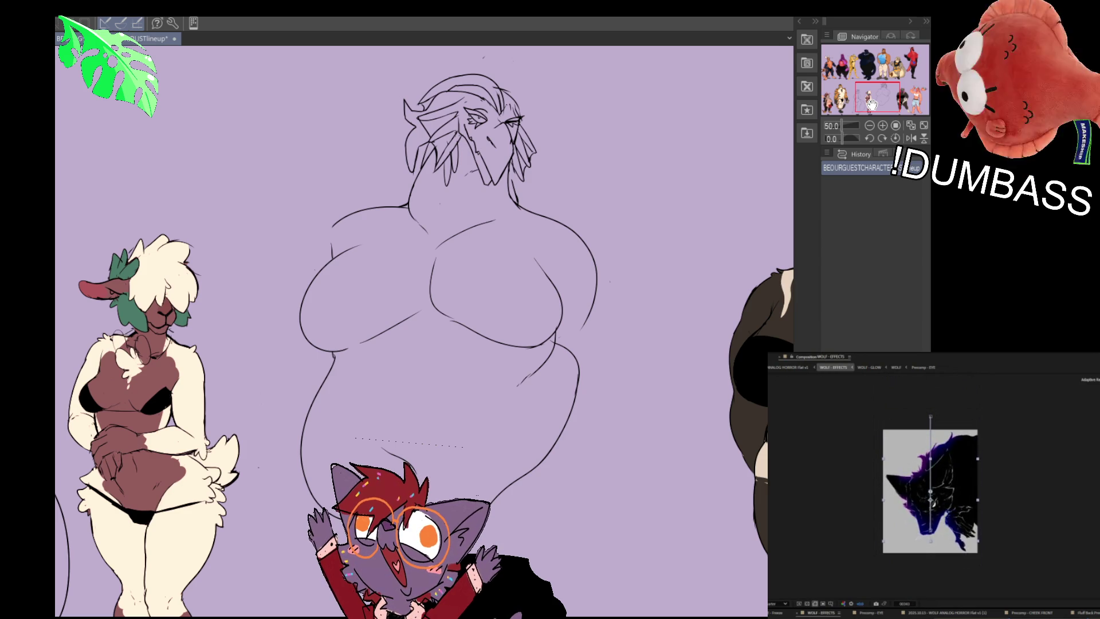
{"action": "left_click_drag", "start_coordinate": [871, 103], "coordinate": [854, 107]}
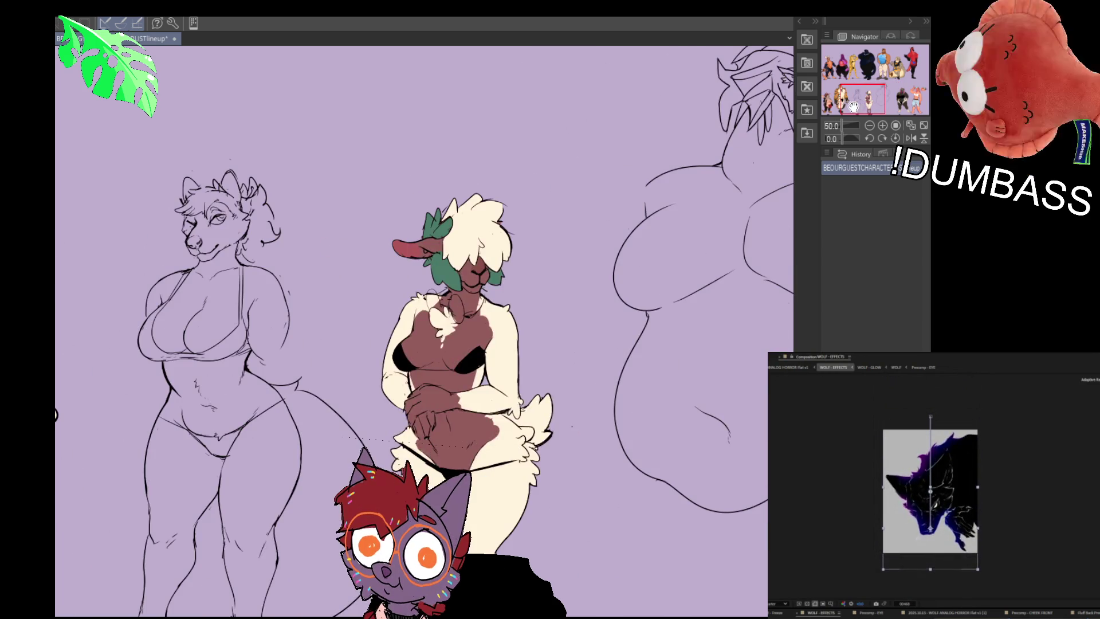
{"action": "scroll", "coordinate": [865, 98], "scroll_direction": "up", "scroll_amount": 2}
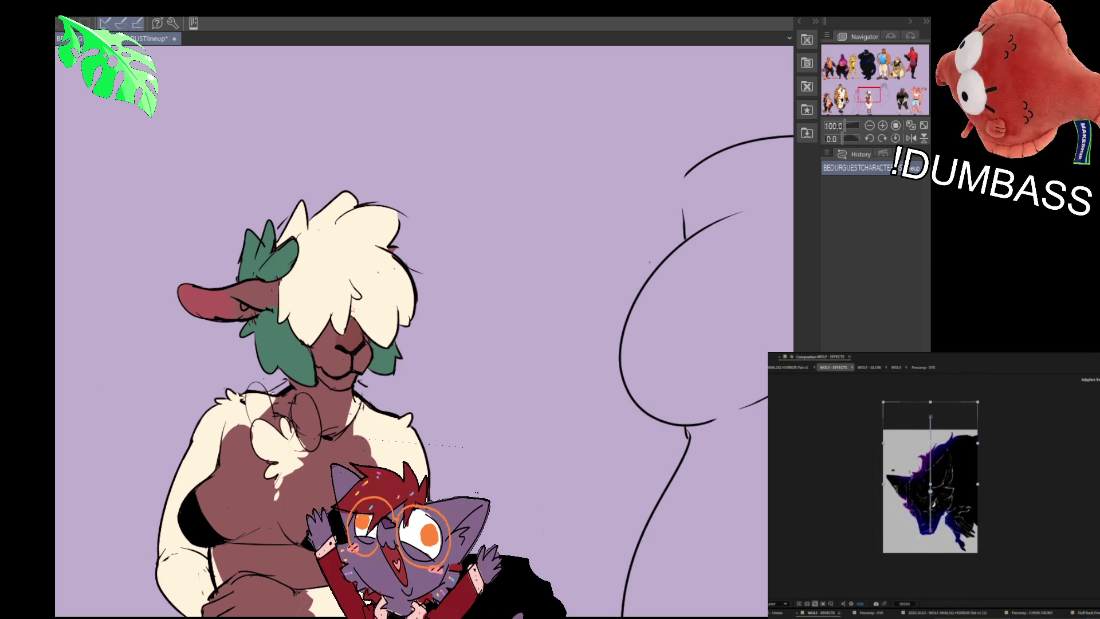
Zoom out and pan over the tiger, top row, lower sketches and boots row.
{"action": "scroll", "coordinate": [503, 290], "scroll_direction": "down", "scroll_amount": 3}
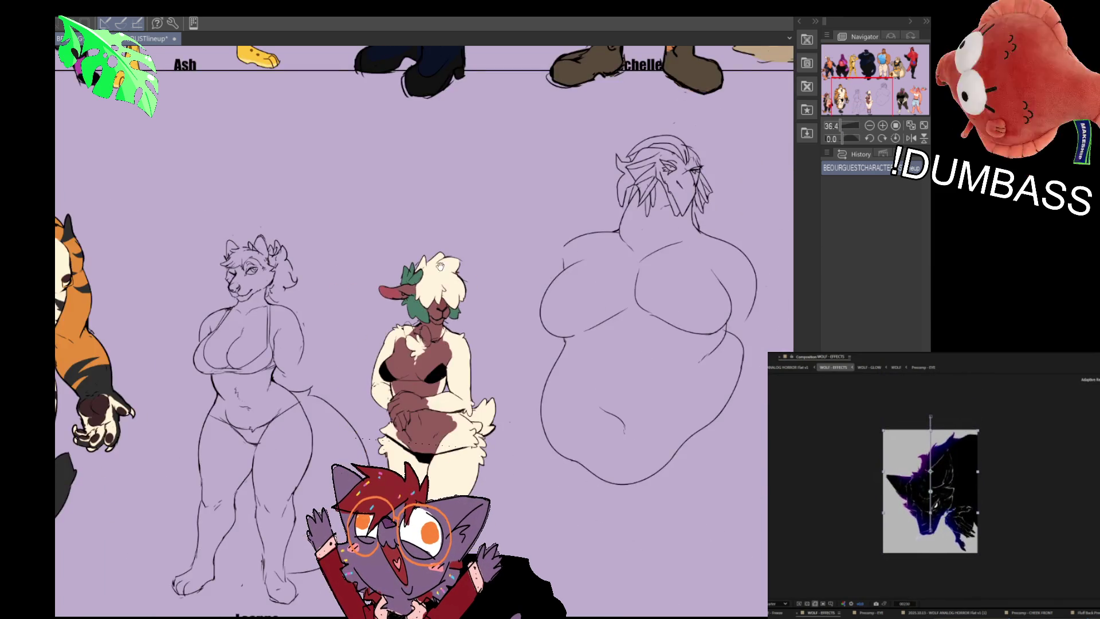
{"action": "left_click_drag", "start_coordinate": [438, 268], "coordinate": [618, 293]}
{"action": "mouse_move", "coordinate": [535, 259]}
{"action": "left_mouse_down"}
{"action": "mouse_move", "coordinate": [460, 282]}
{"action": "mouse_move", "coordinate": [389, 282]}
{"action": "mouse_move", "coordinate": [420, 477]}
{"action": "mouse_move", "coordinate": [751, 492]}
{"action": "mouse_move", "coordinate": [3, 493]}
{"action": "left_mouse_up"}
{"action": "left_click_drag", "start_coordinate": [173, 556], "coordinate": [406, 187]}
{"action": "scroll", "coordinate": [709, 321], "scroll_direction": "up", "scroll_amount": 5}
{"action": "left_click_drag", "start_coordinate": [709, 320], "coordinate": [481, 318]}
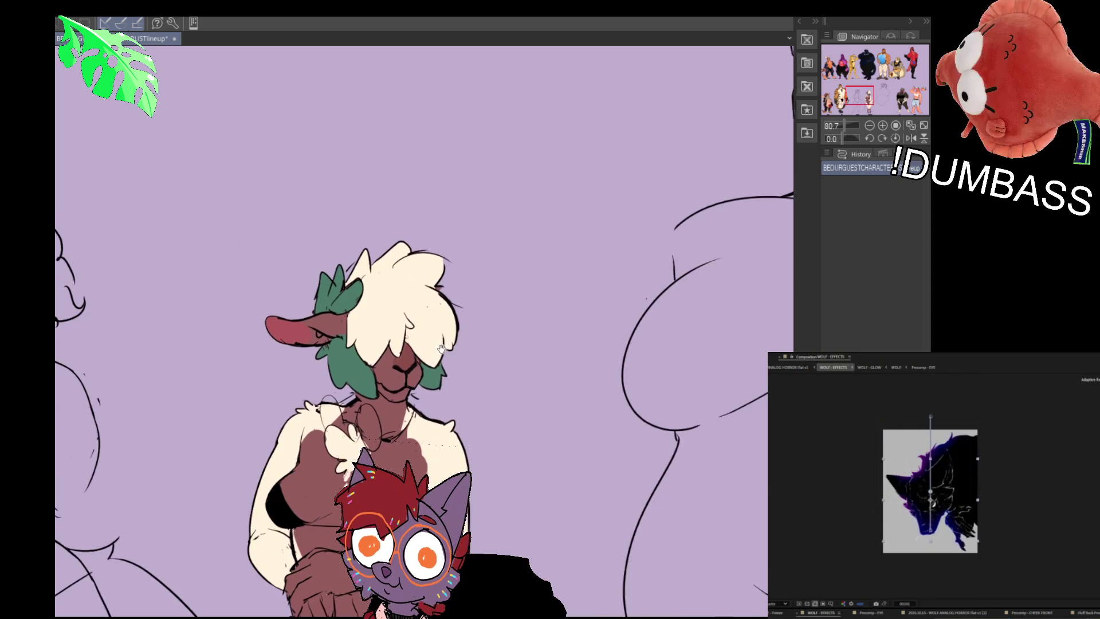
{"action": "left_click_drag", "start_coordinate": [779, 58], "coordinate": [519, 229]}
Pan past the red deer, bear and purple horse until the red wolf is centred.
{"action": "mouse_move", "coordinate": [548, 154]}
{"action": "left_mouse_down"}
{"action": "mouse_move", "coordinate": [175, 323]}
{"action": "mouse_move", "coordinate": [671, 292]}
{"action": "left_mouse_up"}
{"action": "left_click_drag", "start_coordinate": [307, 324], "coordinate": [720, 327]}
{"action": "left_click_drag", "start_coordinate": [419, 373], "coordinate": [705, 342]}
{"action": "mouse_move", "coordinate": [271, 337]}
{"action": "left_mouse_down"}
{"action": "mouse_move", "coordinate": [439, 384]}
{"action": "mouse_move", "coordinate": [786, 316]}
{"action": "left_mouse_up"}
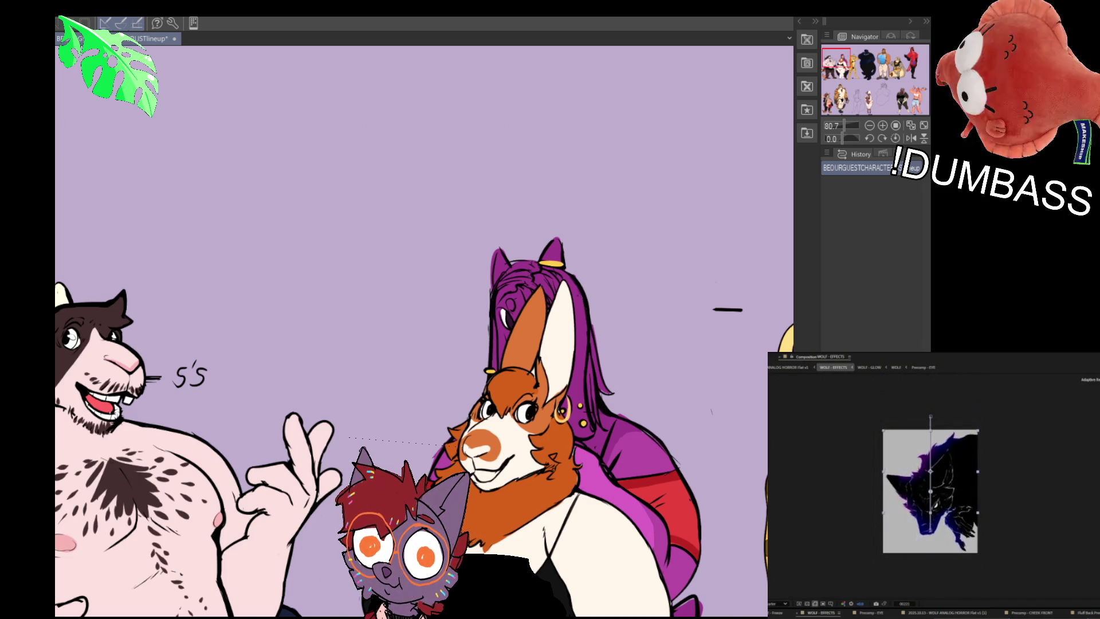
{"action": "scroll", "coordinate": [659, 510], "scroll_direction": "down", "scroll_amount": 2}
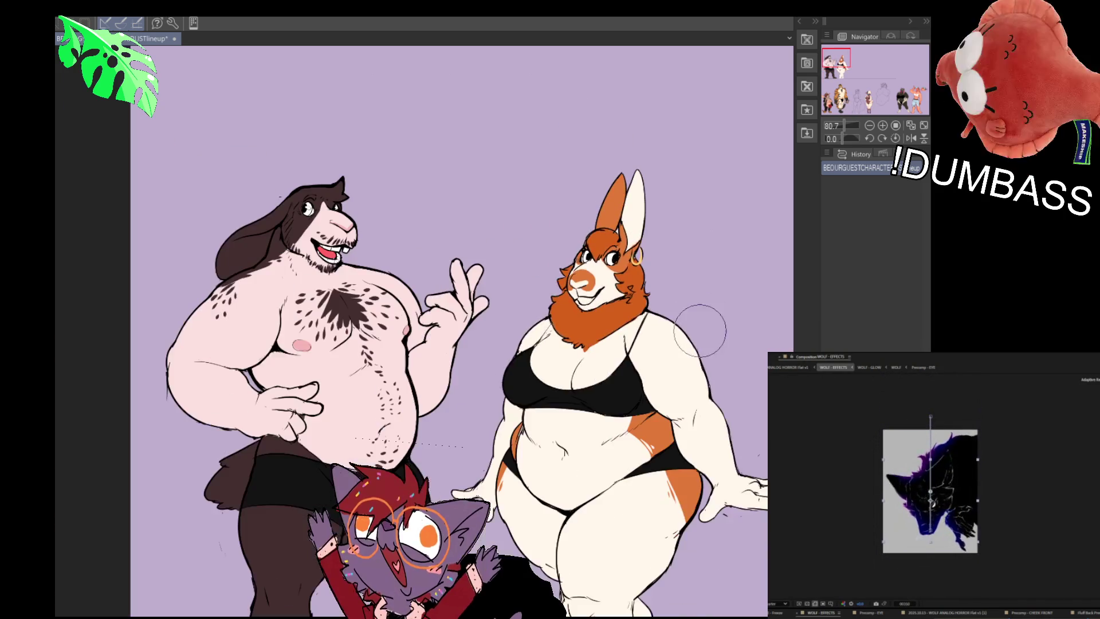
{"action": "left_click_drag", "start_coordinate": [706, 339], "coordinate": [676, 328]}
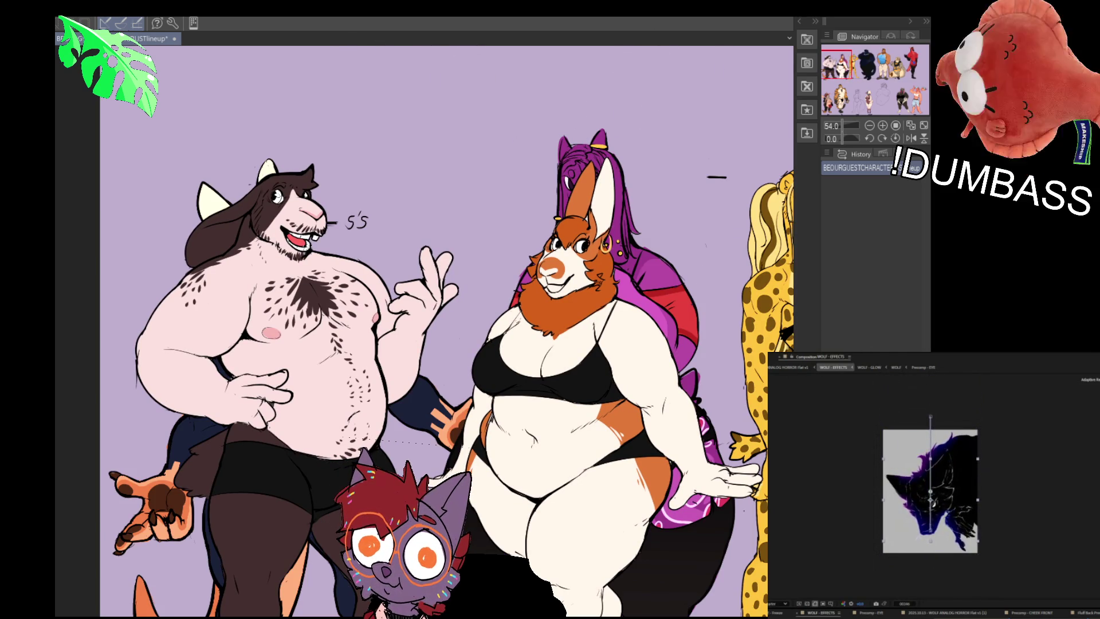
{"action": "scroll", "coordinate": [424, 331], "scroll_direction": "right", "scroll_amount": 15}
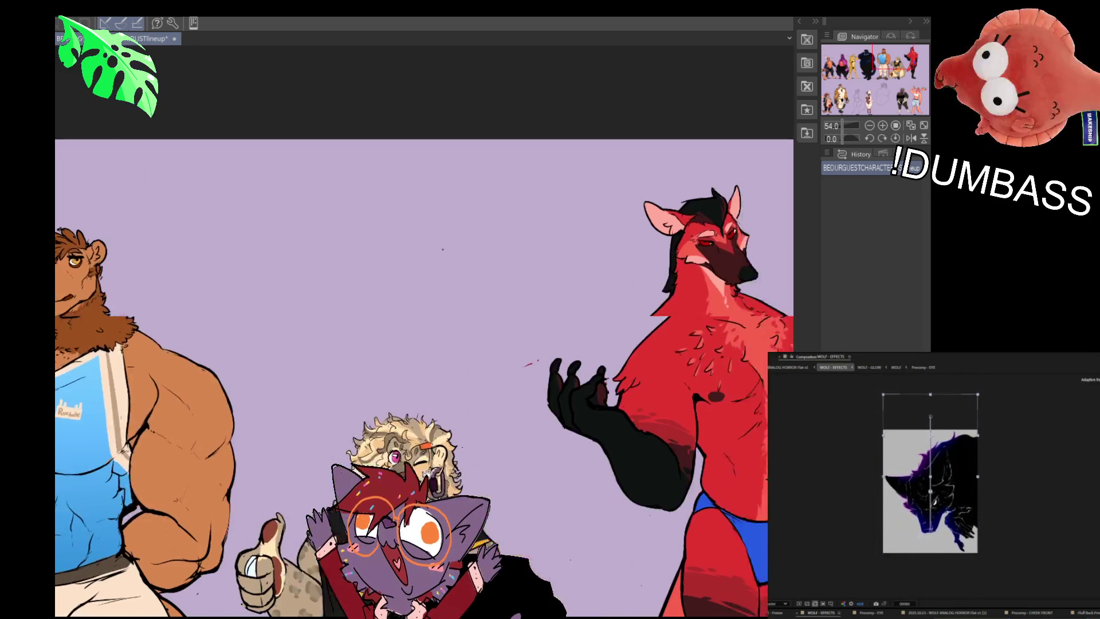
{"action": "mouse_move", "coordinate": [533, 472]}
{"action": "left_mouse_down"}
{"action": "mouse_move", "coordinate": [181, 507]}
{"action": "mouse_move", "coordinate": [166, 470]}
{"action": "mouse_move", "coordinate": [179, 432]}
{"action": "left_mouse_up"}
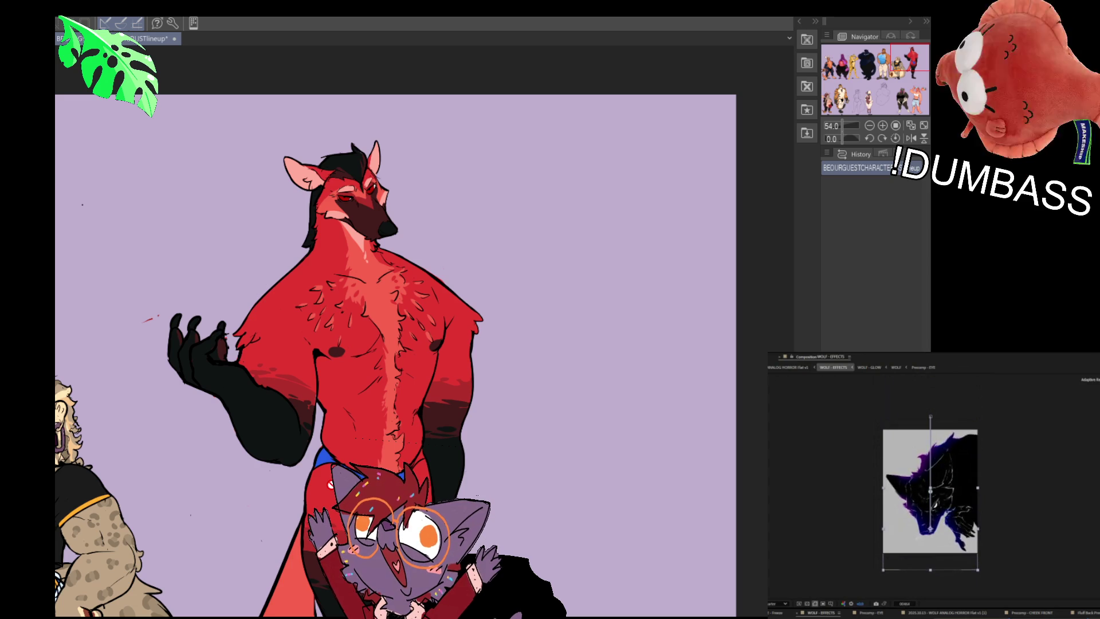
Zoom in so the red wolf character fills the view.
{"action": "scroll", "coordinate": [444, 433], "scroll_direction": "up", "scroll_amount": 2}
{"action": "mouse_move", "coordinate": [532, 524]}
{"action": "left_mouse_down"}
{"action": "mouse_move", "coordinate": [539, 409]}
{"action": "mouse_move", "coordinate": [576, 467]}
{"action": "left_mouse_up"}
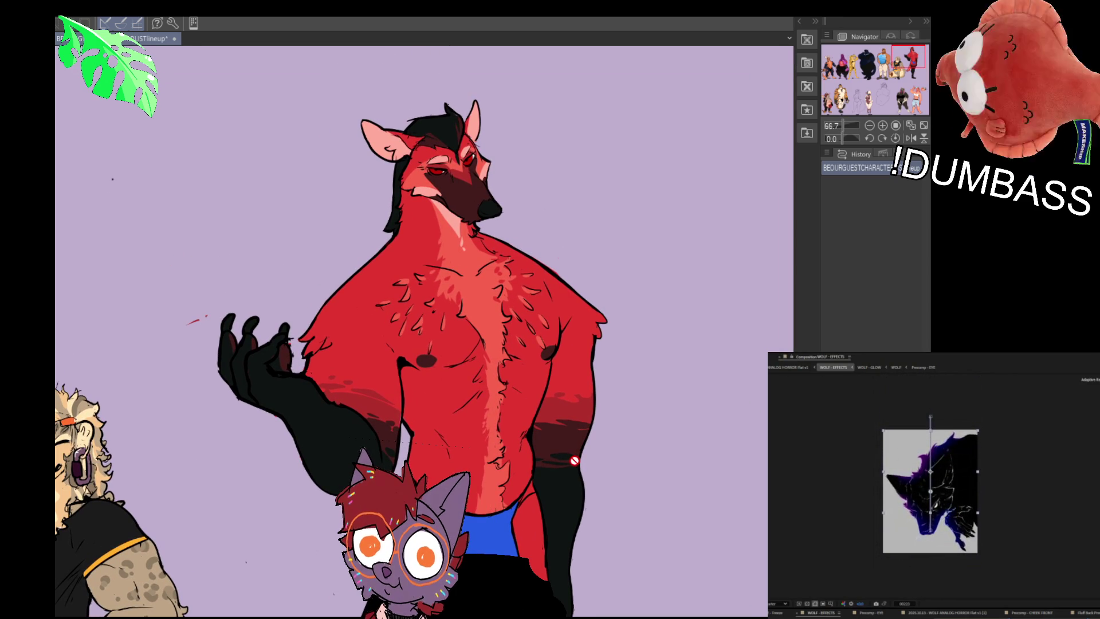
{"action": "left_click_drag", "start_coordinate": [700, 483], "coordinate": [691, 486]}
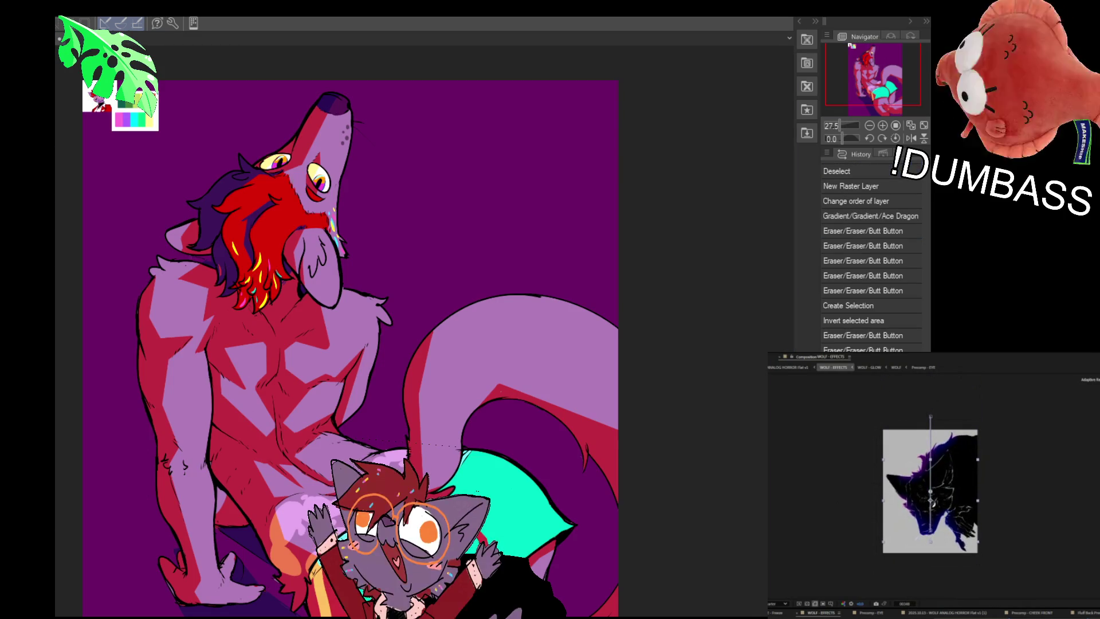
Zoom out and frame the wolf's tail and teal shorts.
{"action": "scroll", "coordinate": [613, 533], "scroll_direction": "down", "scroll_amount": 3}
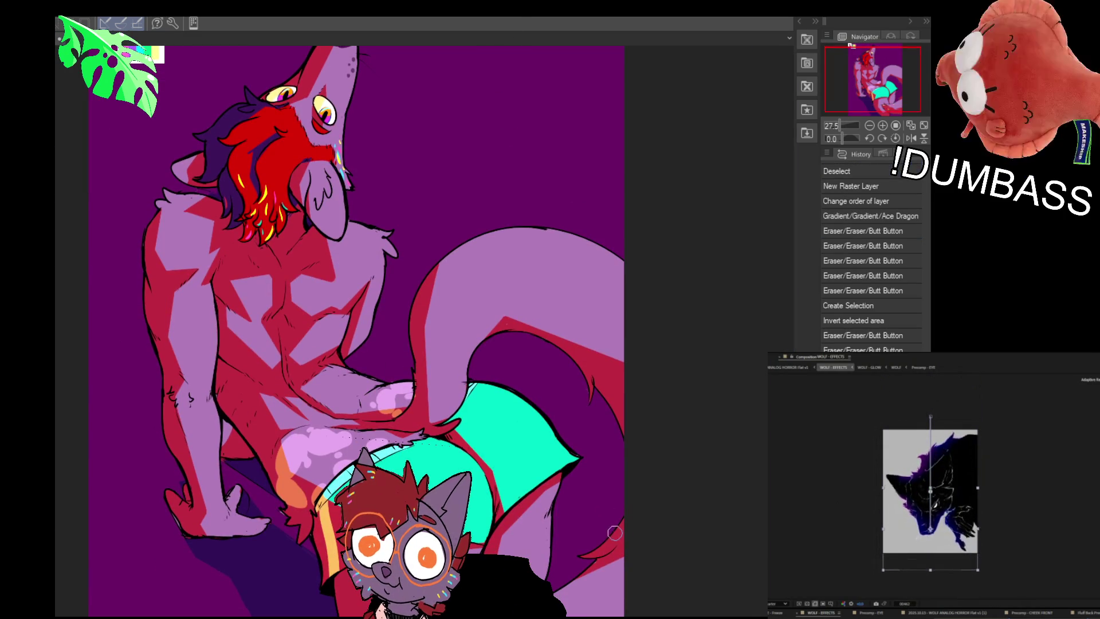
{"action": "scroll", "coordinate": [668, 531], "scroll_direction": "down", "scroll_amount": 5}
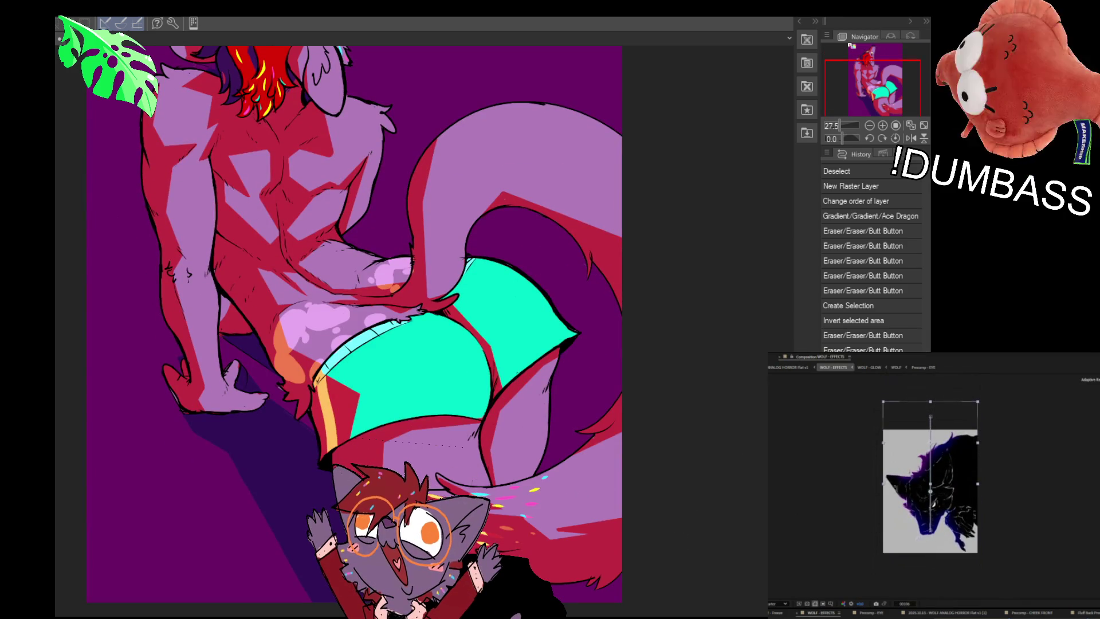
{"action": "left_click_drag", "start_coordinate": [652, 510], "coordinate": [703, 530]}
{"action": "left_click_drag", "start_coordinate": [401, 456], "coordinate": [434, 441]}
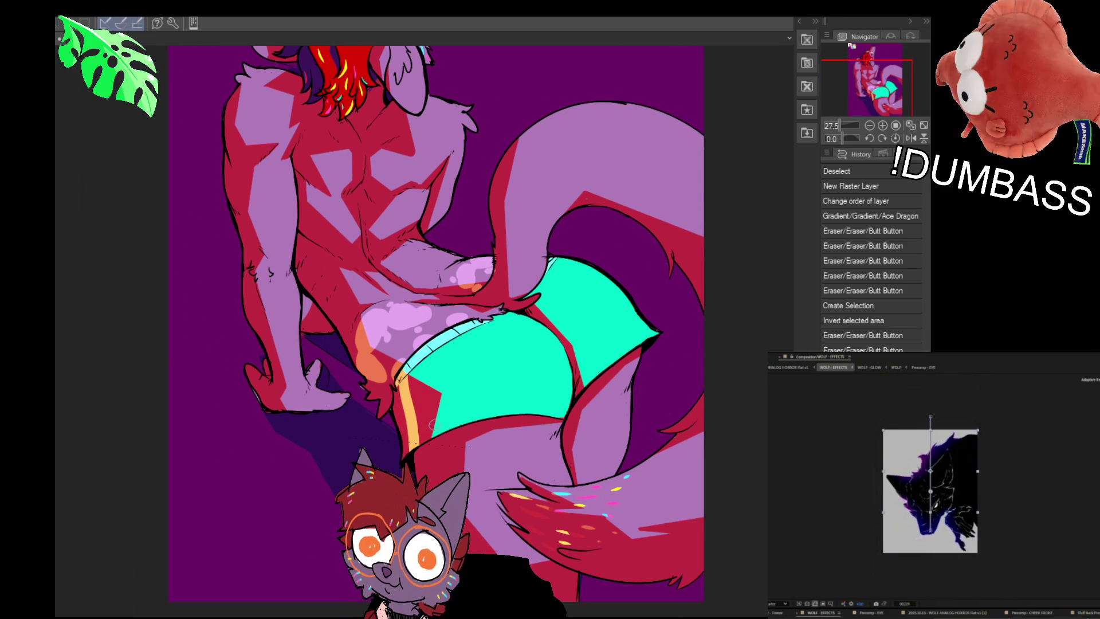
Deselect and add a short red shading mark beside the shorts, undoing a stray long line.
{"action": "key", "text": "ctrl+d"}
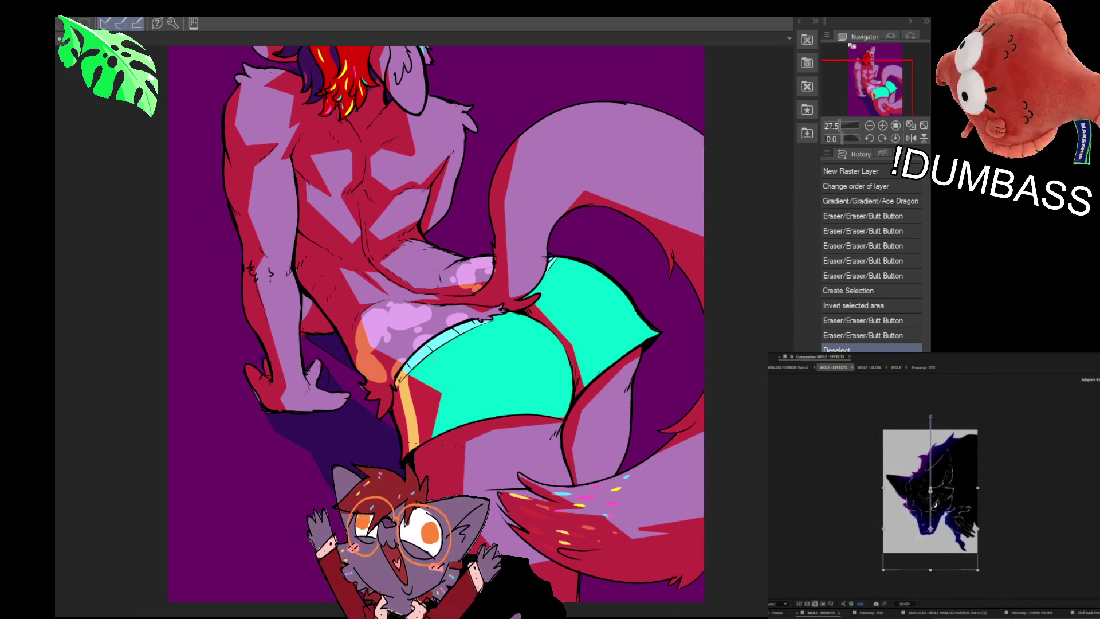
{"action": "left_click_drag", "start_coordinate": [453, 387], "coordinate": [665, 427]}
{"action": "key", "text": "ctrl+z"}
{"action": "left_click_drag", "start_coordinate": [440, 392], "coordinate": [448, 395]}
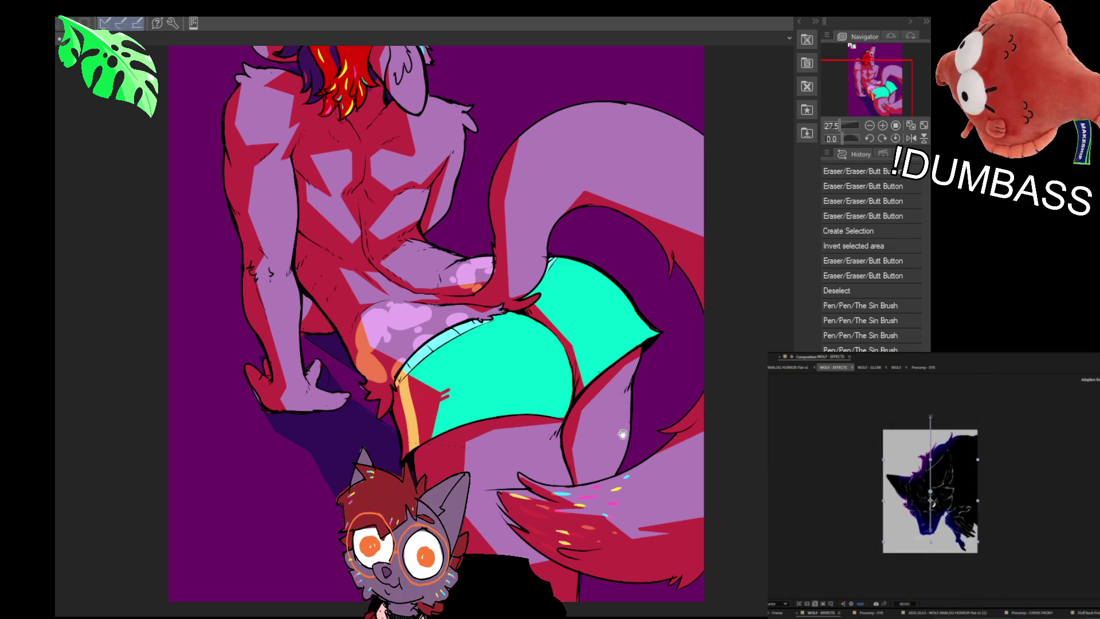
{"action": "left_click_drag", "start_coordinate": [620, 434], "coordinate": [617, 439]}
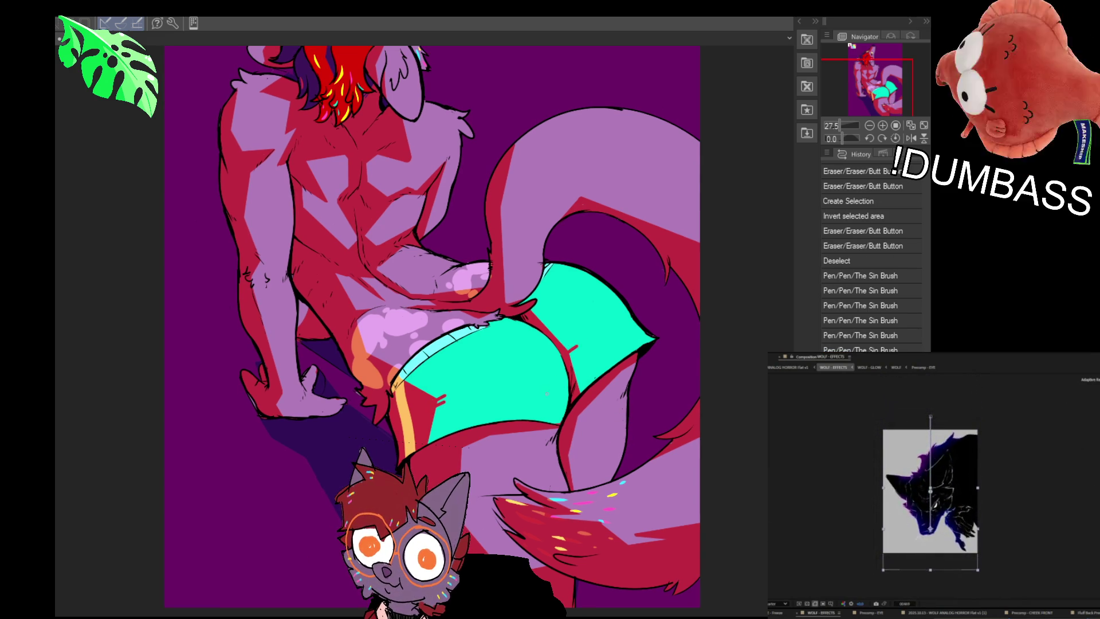
{"action": "left_click_drag", "start_coordinate": [487, 447], "coordinate": [524, 424]}
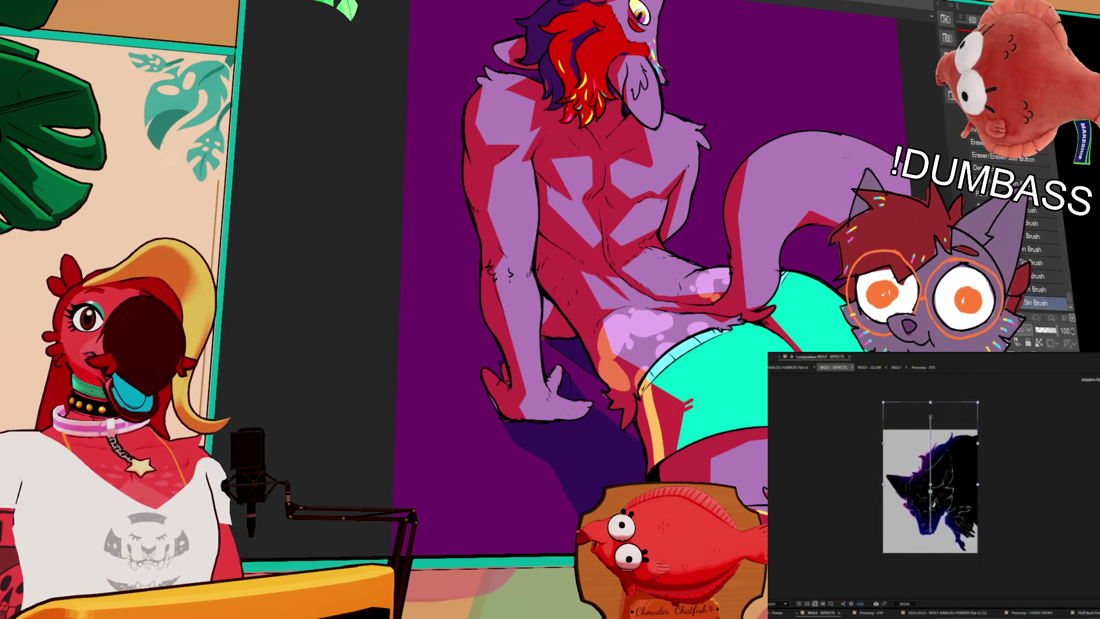
{"action": "scroll", "coordinate": [925, 521], "scroll_direction": "up", "scroll_amount": 2}
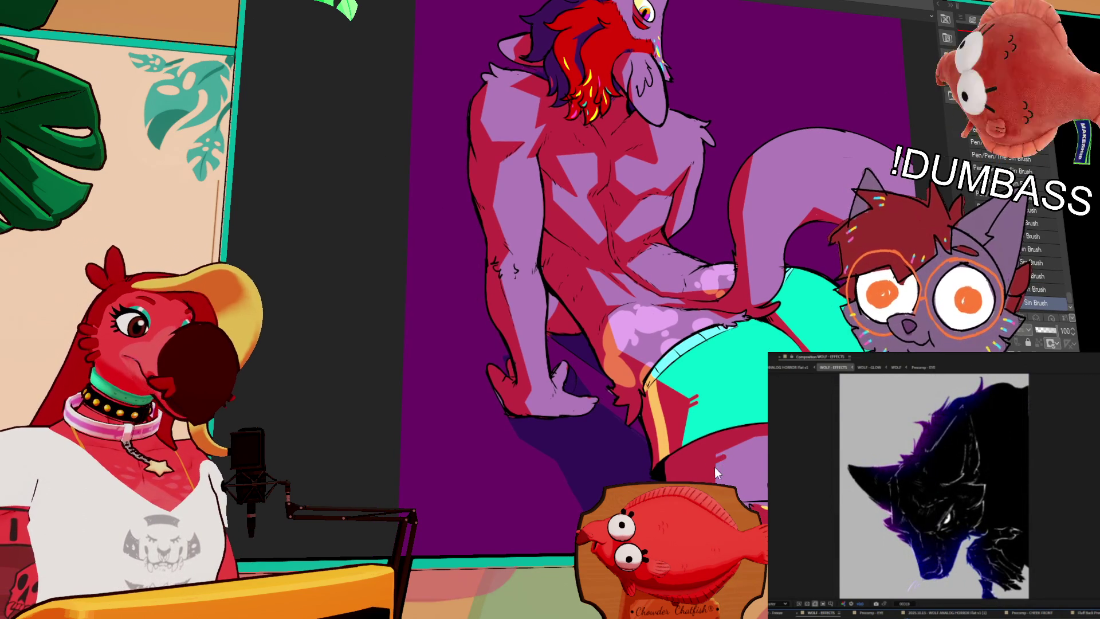
{"action": "key", "text": "comma"}
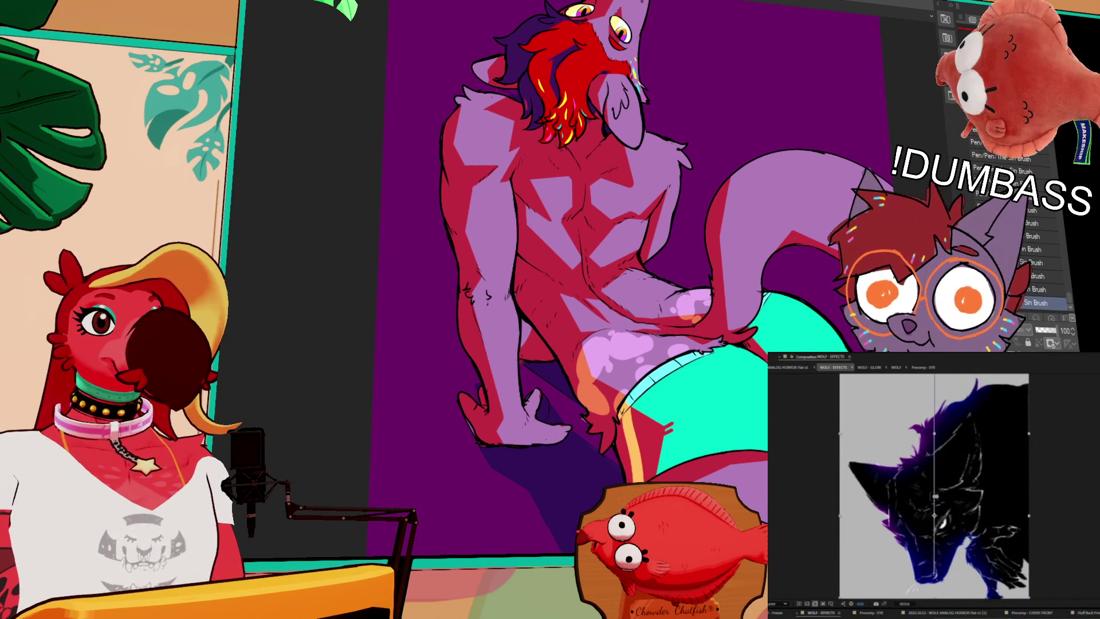
{"action": "key", "text": "comma"}
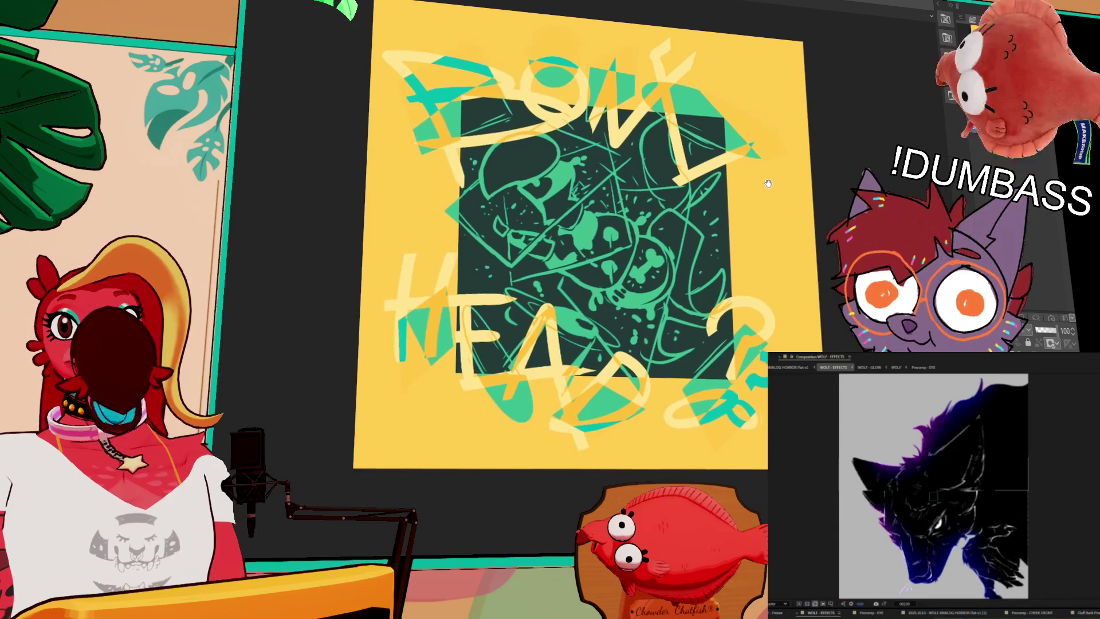
{"action": "mouse_move", "coordinate": [767, 183]}
{"action": "left_mouse_down"}
{"action": "mouse_move", "coordinate": [732, 177]}
{"action": "mouse_move", "coordinate": [730, 212]}
{"action": "left_mouse_up"}
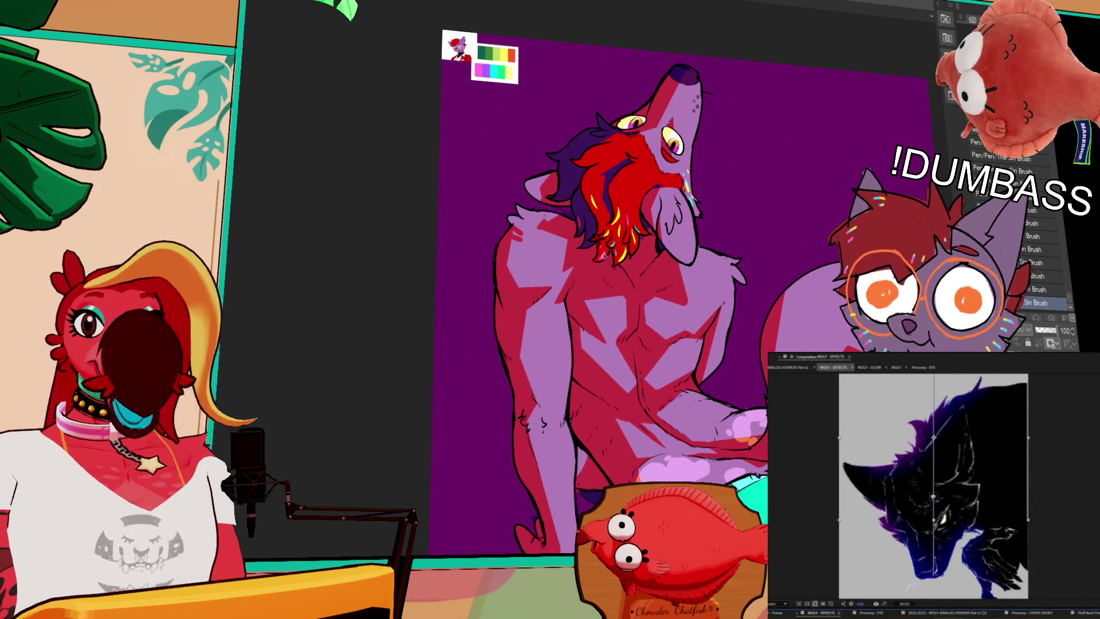
{"action": "left_click_drag", "start_coordinate": [713, 250], "coordinate": [708, 255]}
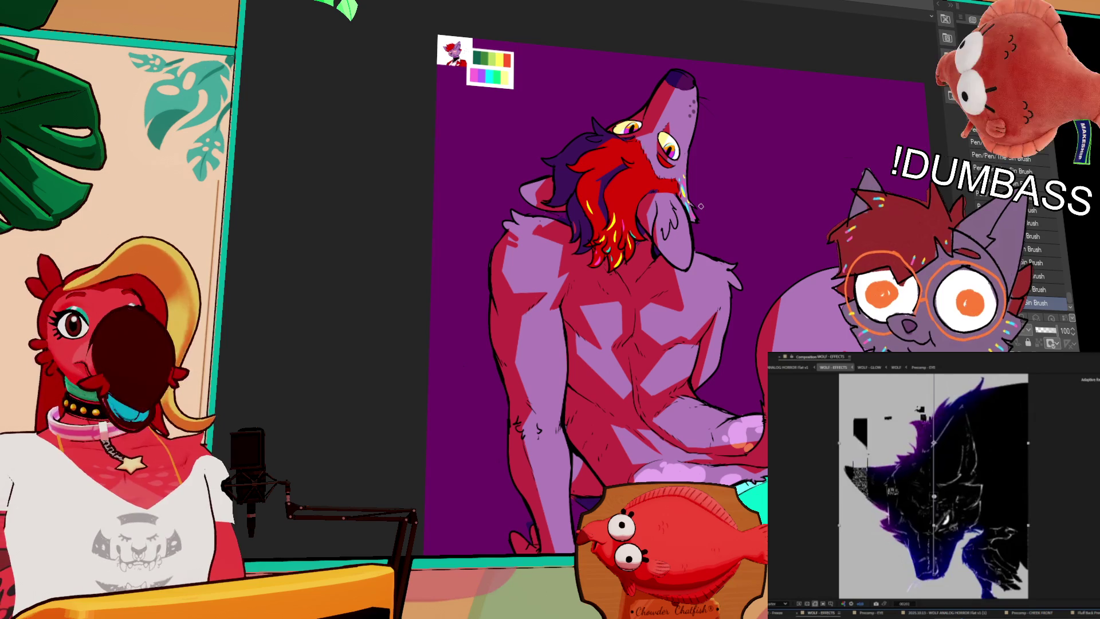
{"action": "left_click_drag", "start_coordinate": [701, 206], "coordinate": [705, 190]}
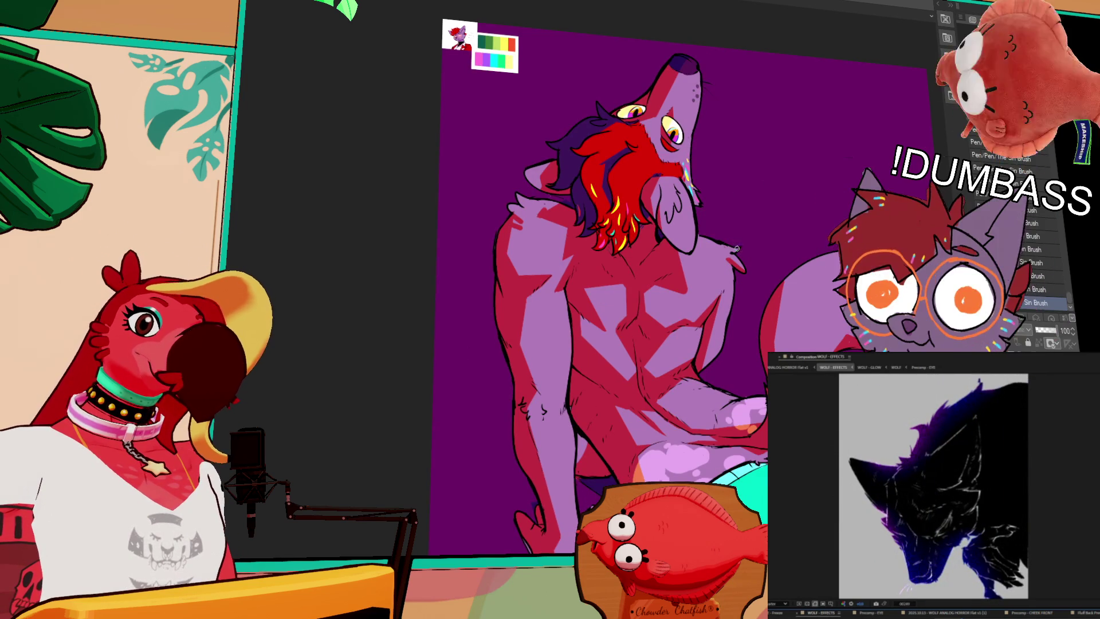
{"action": "scroll", "coordinate": [847, 189], "scroll_direction": "down", "scroll_amount": 1}
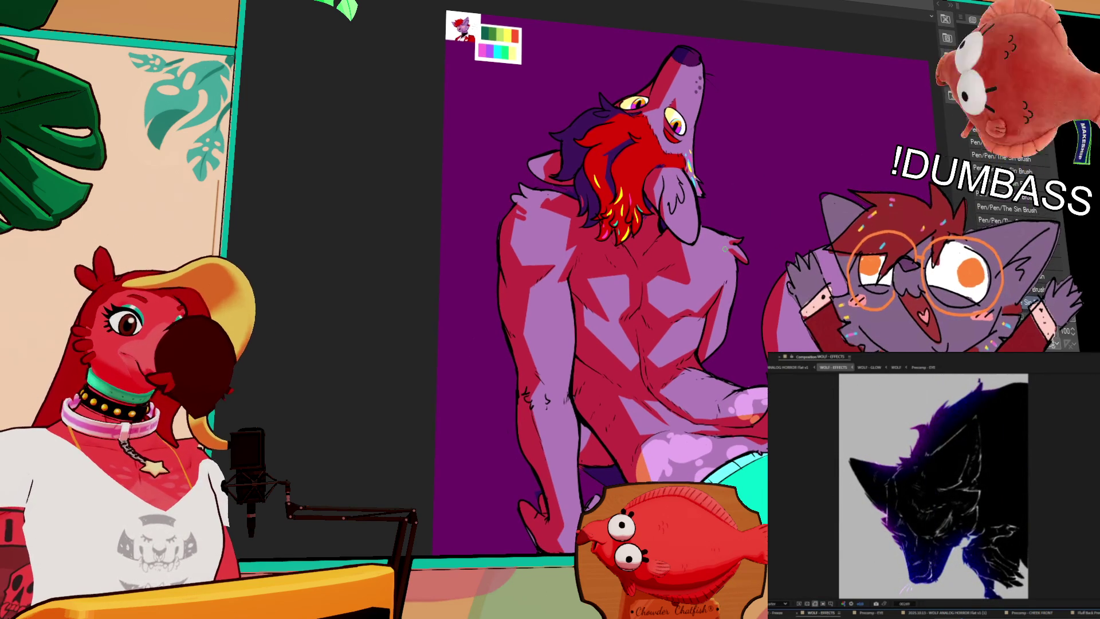